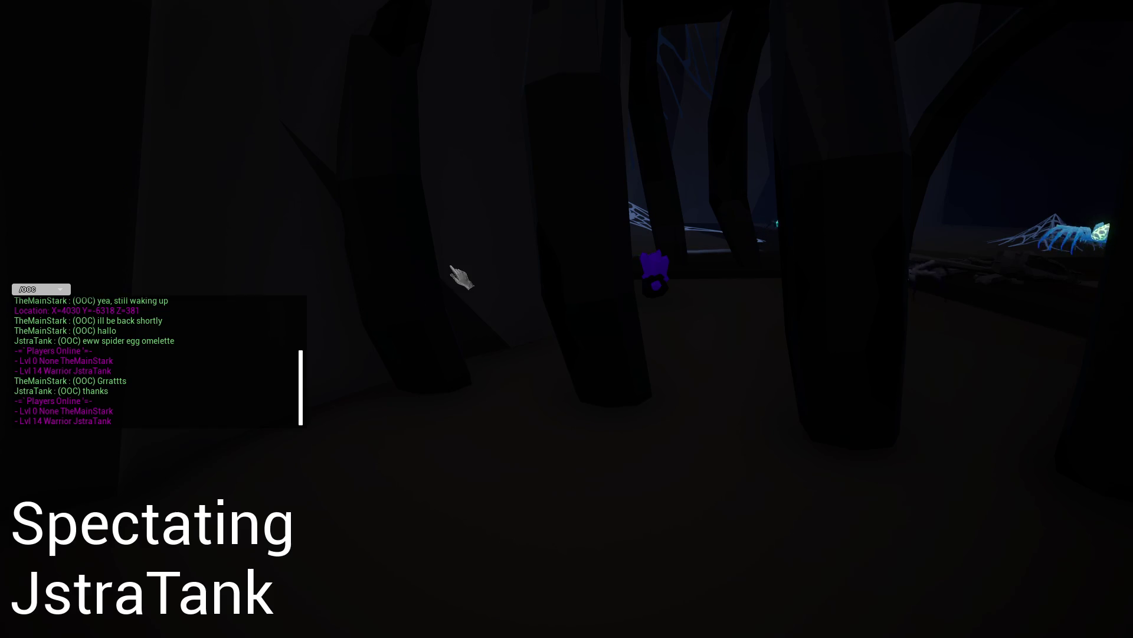
# - Send /who in chat to list the players currently online
pyautogui.press('Return')
pyautogui.write('/wh')
pyautogui.press('BackSpace')
pyautogui.write('/who')
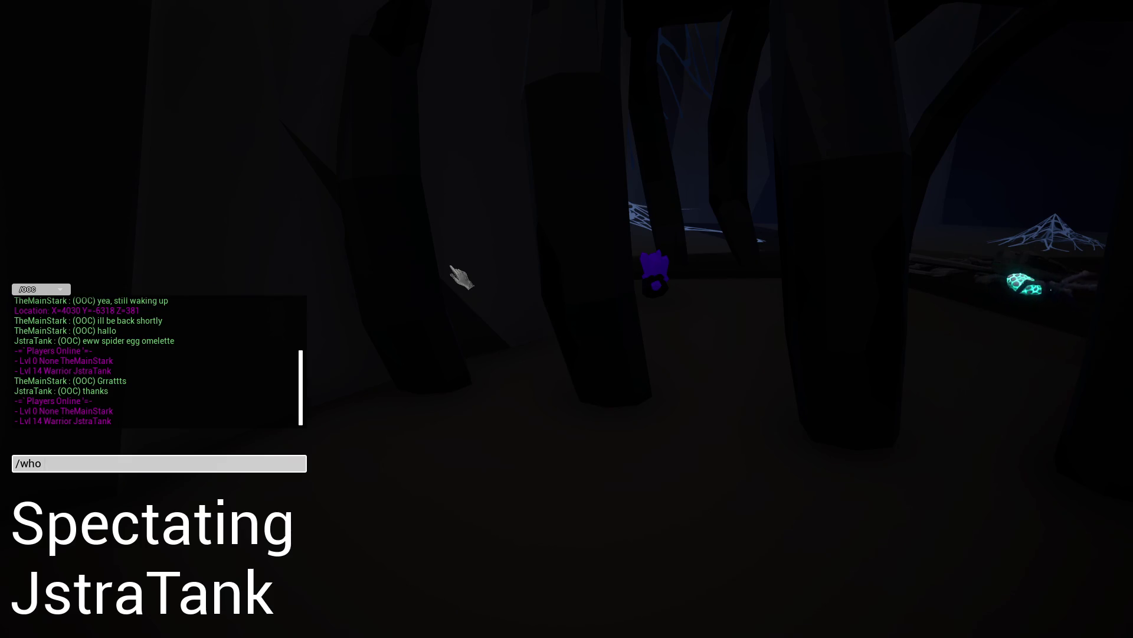
pyautogui.press('Return')
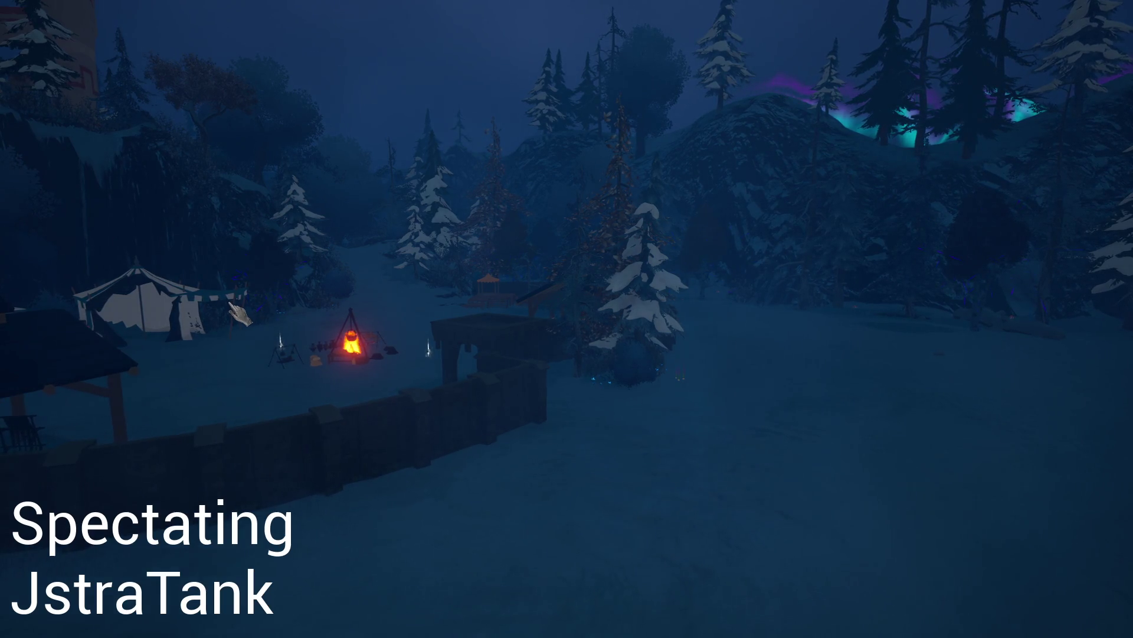
# - Quit to Character Select from the Game Menu to stop spectating
pyautogui.press('Escape')
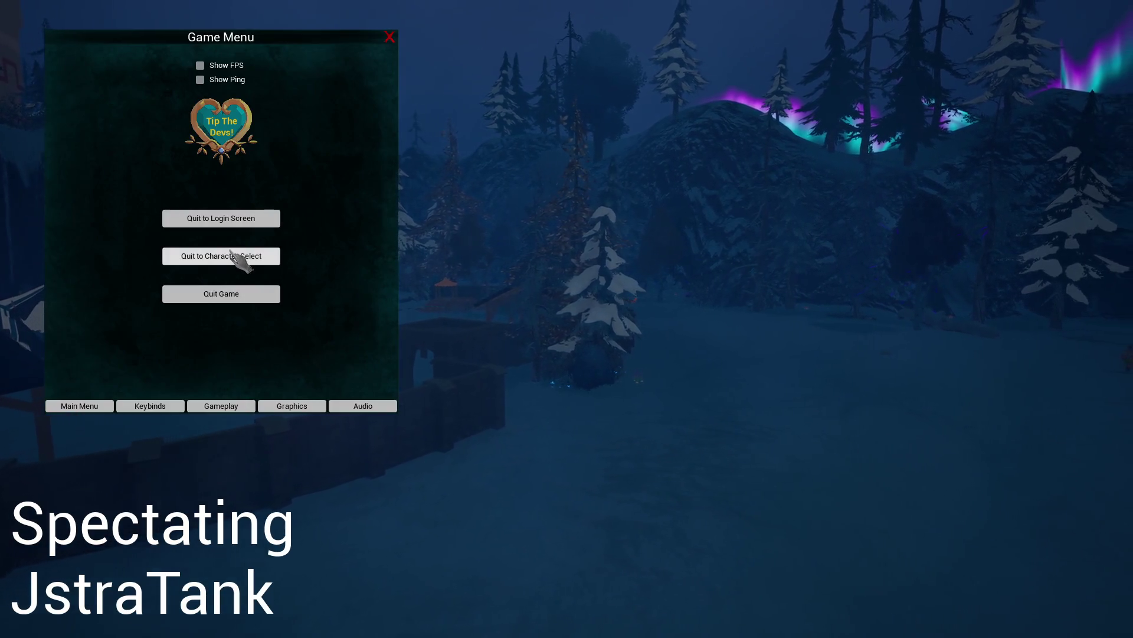
pyautogui.click(236, 257)
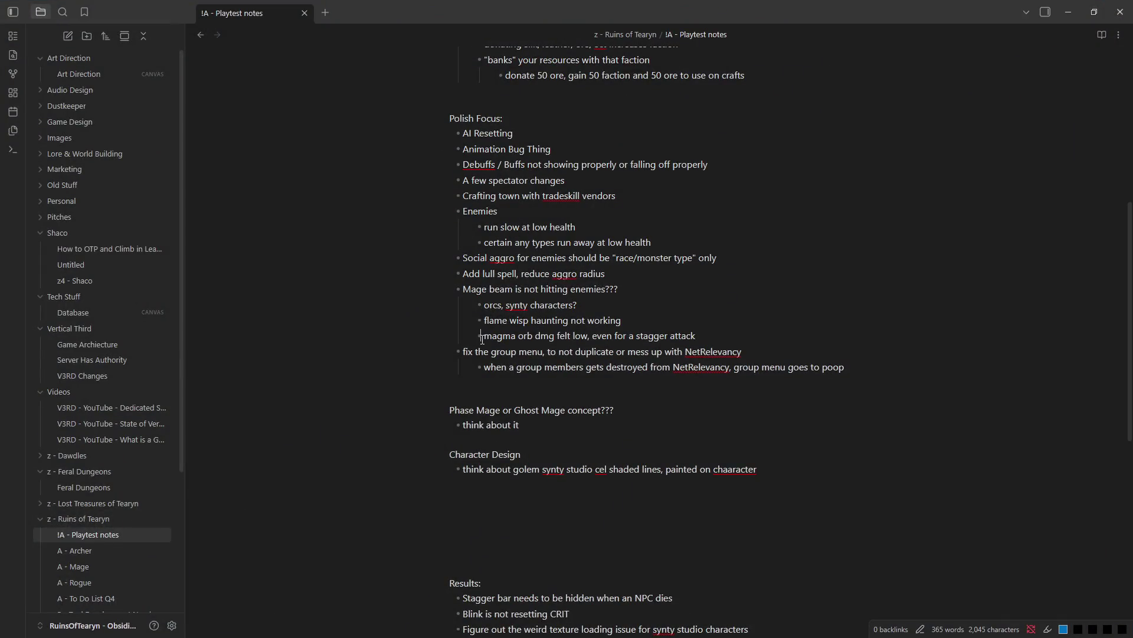
pyautogui.scroll(1, 482, 339)
pyautogui.scroll(3, 482, 340)
pyautogui.scroll(2, 482, 340)
pyautogui.scroll(1, 482, 338)
pyautogui.scroll(-2, 482, 339)
pyautogui.scroll(-3, 482, 338)
pyautogui.scroll(-2, 482, 339)
pyautogui.scroll(-4, 482, 338)
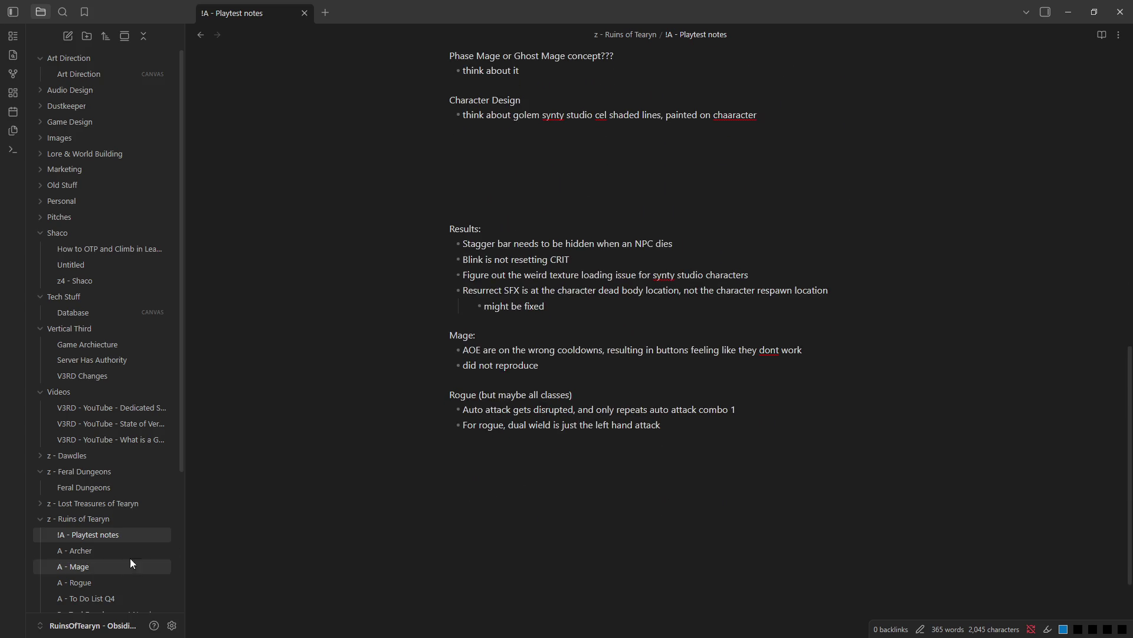
# - Bring up the A - Archer note and select the unfinished R3 trap entry after Feign Death
pyautogui.click(88, 550)
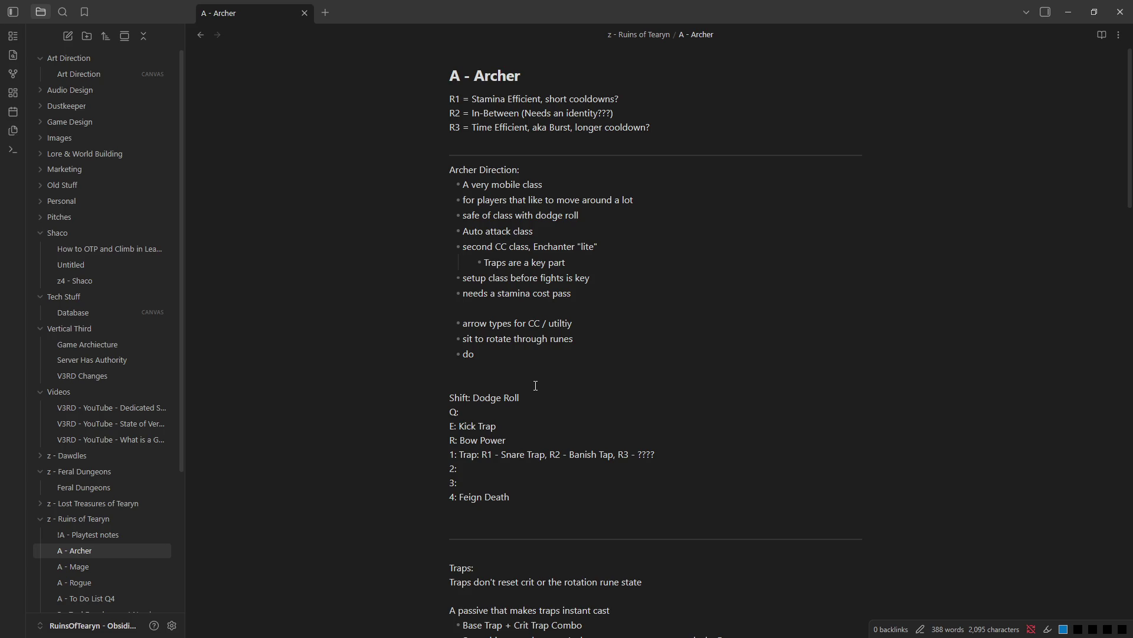
pyautogui.hotkey('alt', 'Tab')
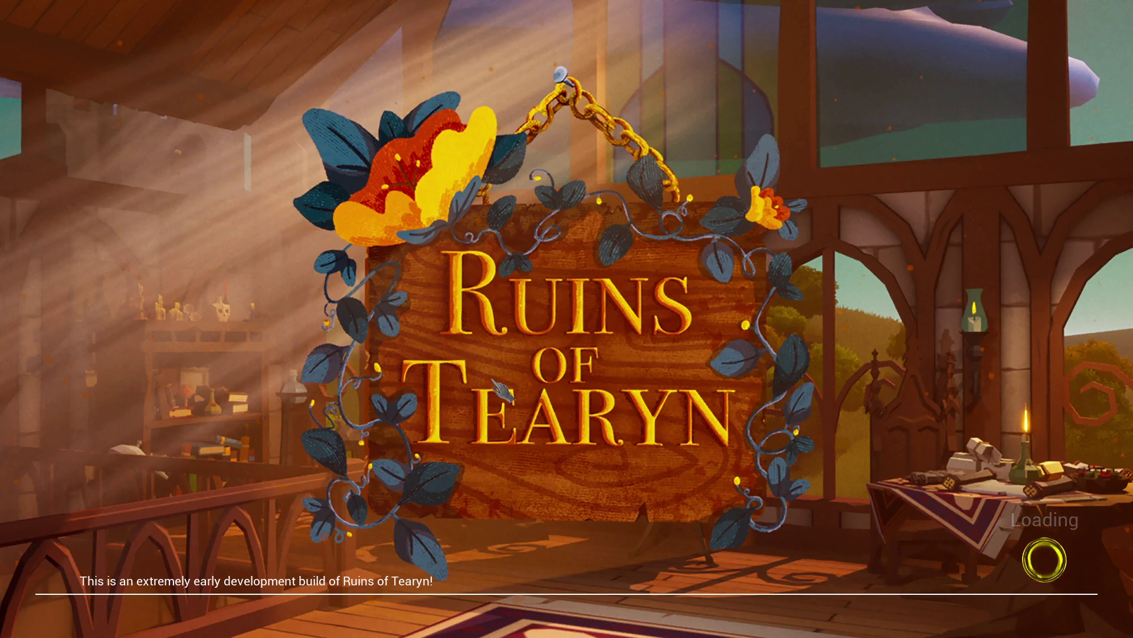
pyautogui.hotkey('alt', 'Tab')
pyautogui.scroll(-2, 489, 385)
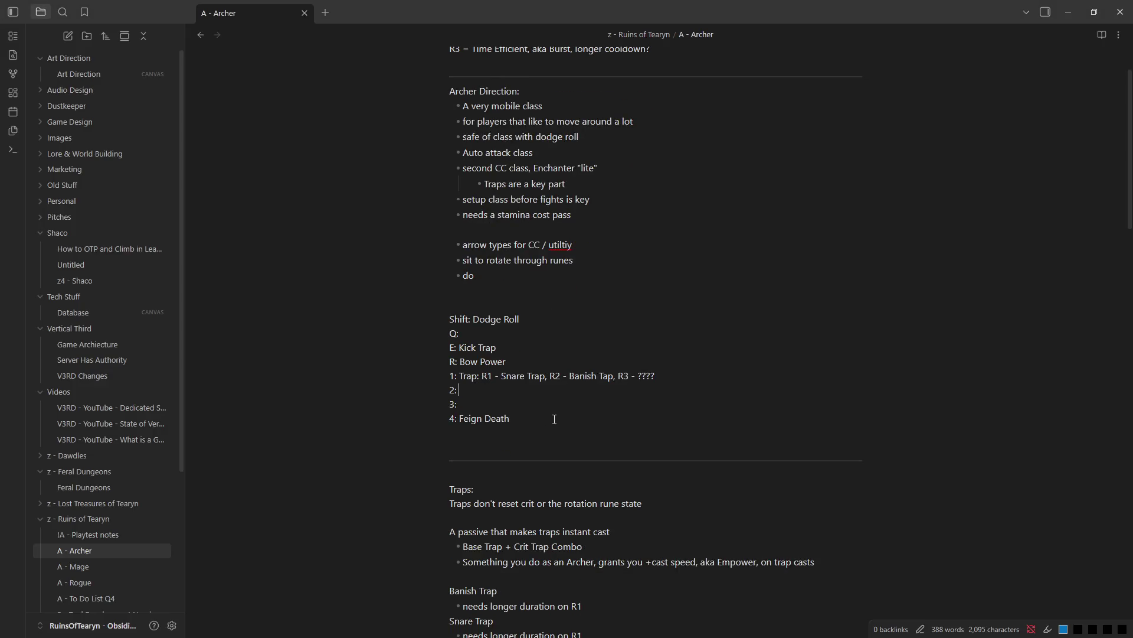
pyautogui.click(570, 418)
pyautogui.moveTo(623, 373); pyautogui.dragTo(655, 376)
# - Switch to the game, pick the Level 8 Archer and enter the world
pyautogui.click(607, 375)
pyautogui.hotkey('alt', 'Tab')
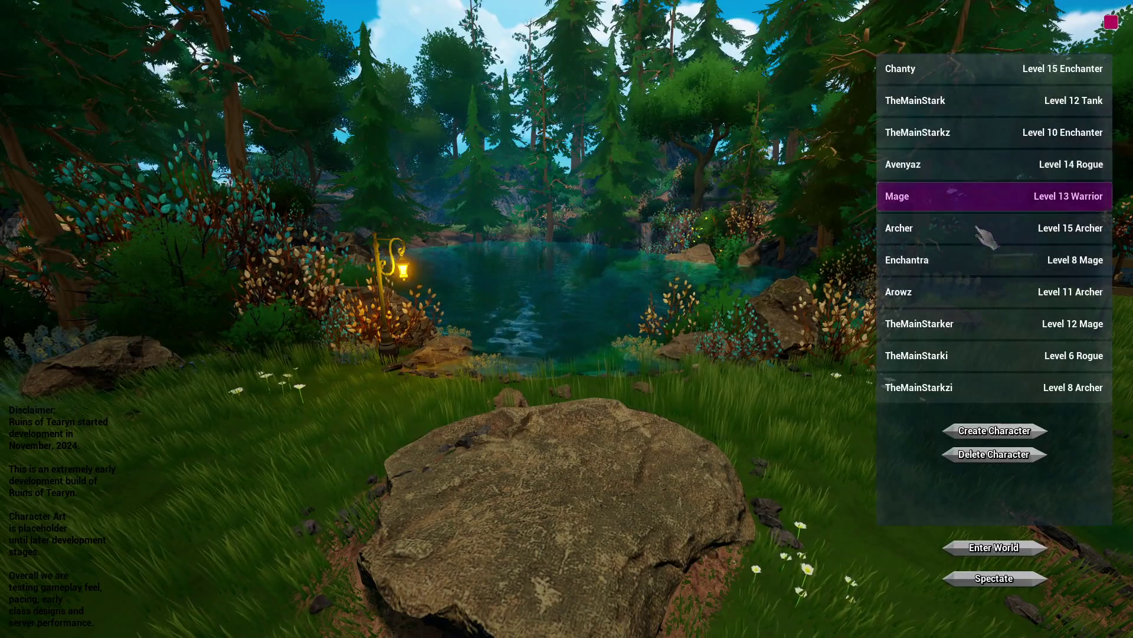
pyautogui.click(983, 388)
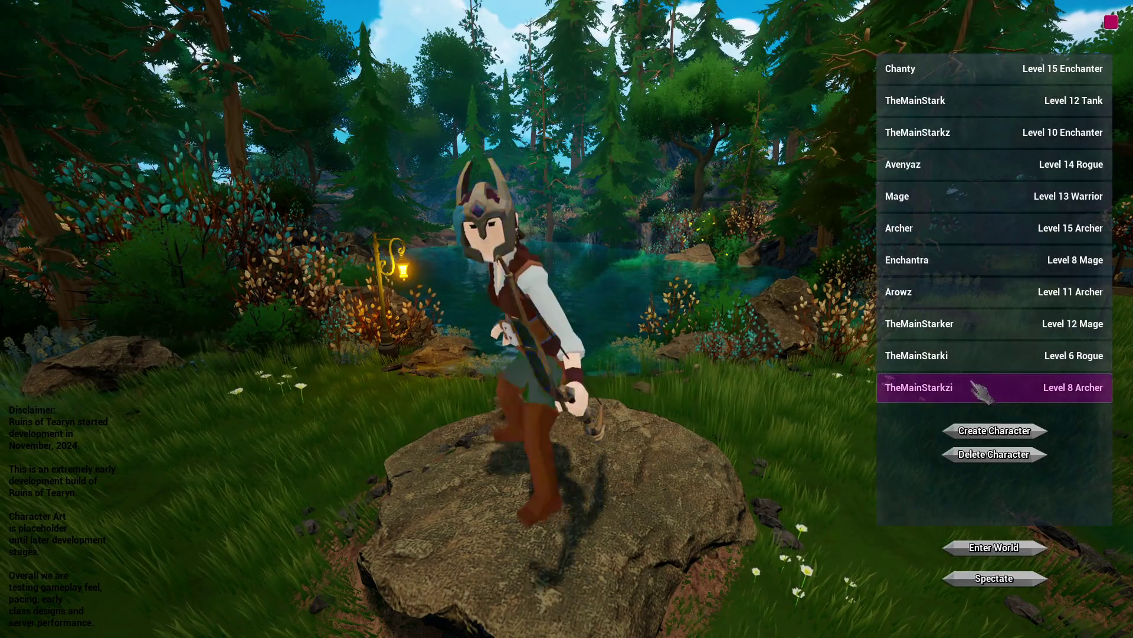
pyautogui.click(994, 547)
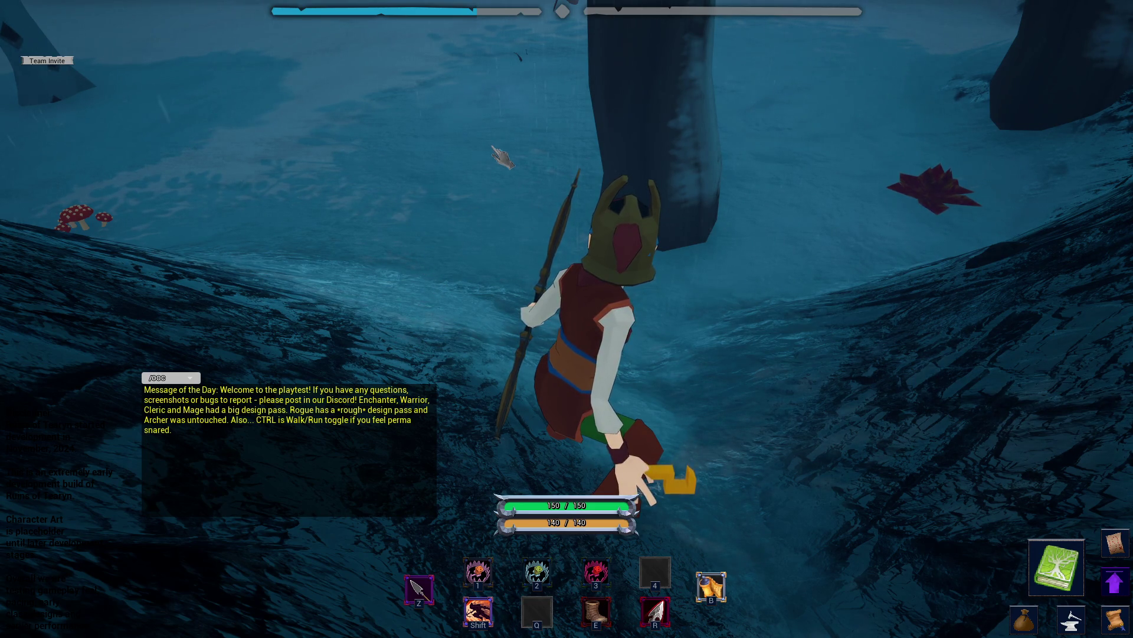
# - Run and dodge-roll the Archer through the forest toward the bear, then switch to the design note
pyautogui.press('w')
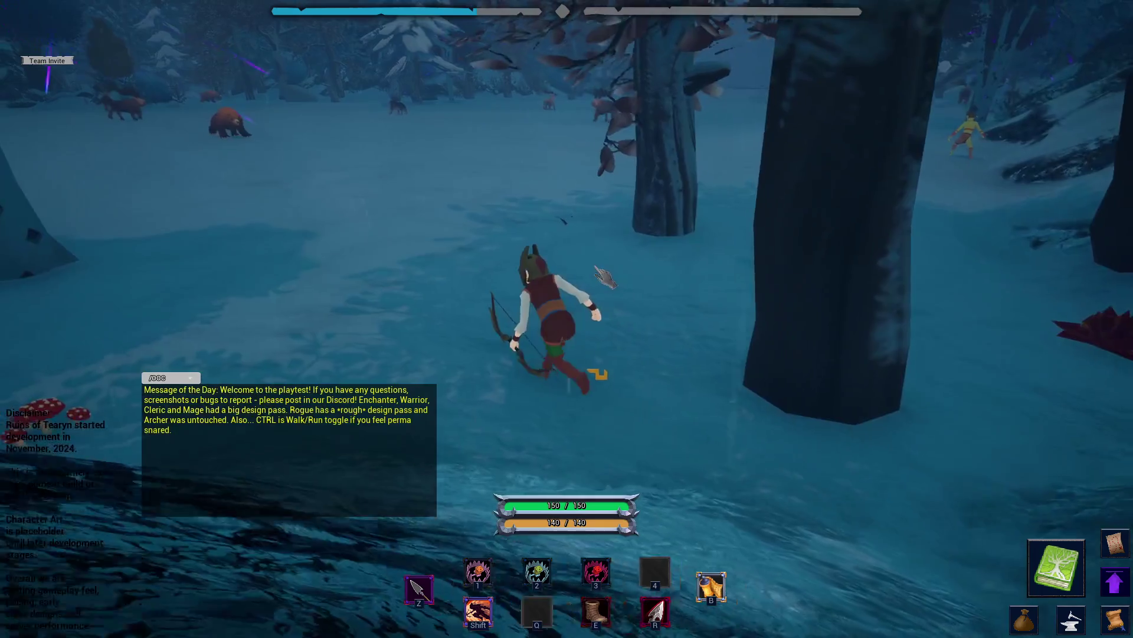
pyautogui.press('w')
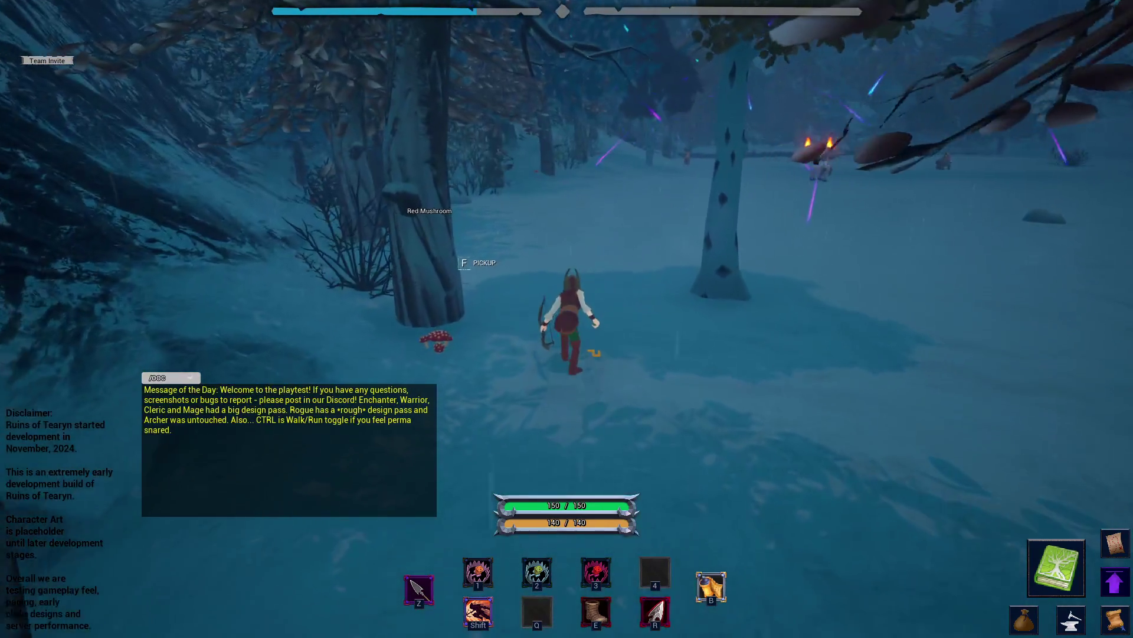
pyautogui.press('shift')
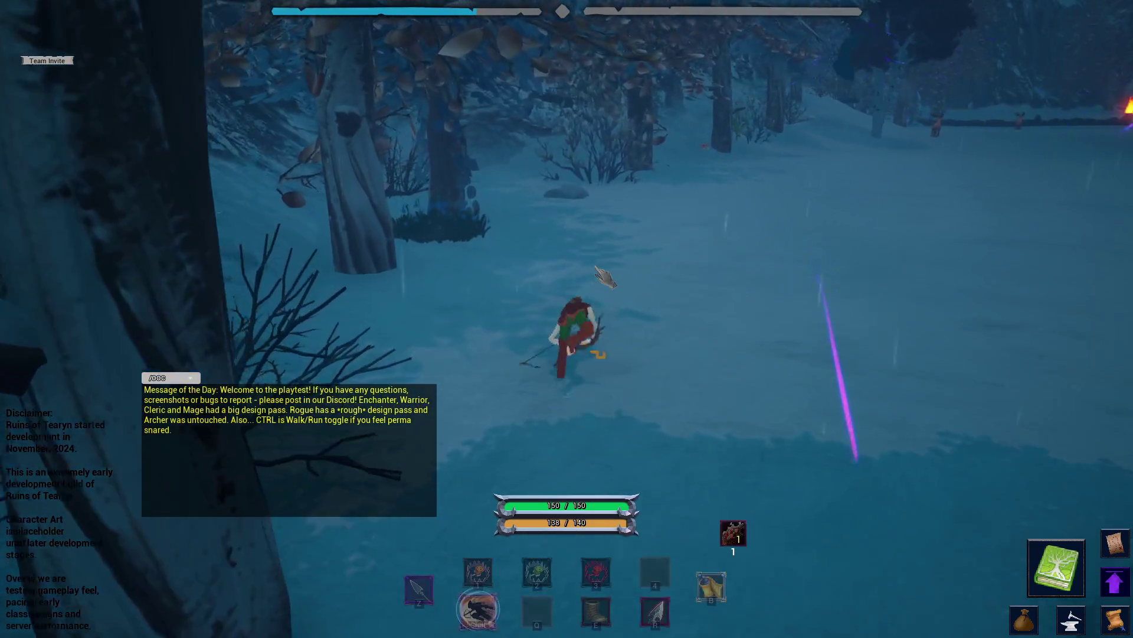
pyautogui.press('w')
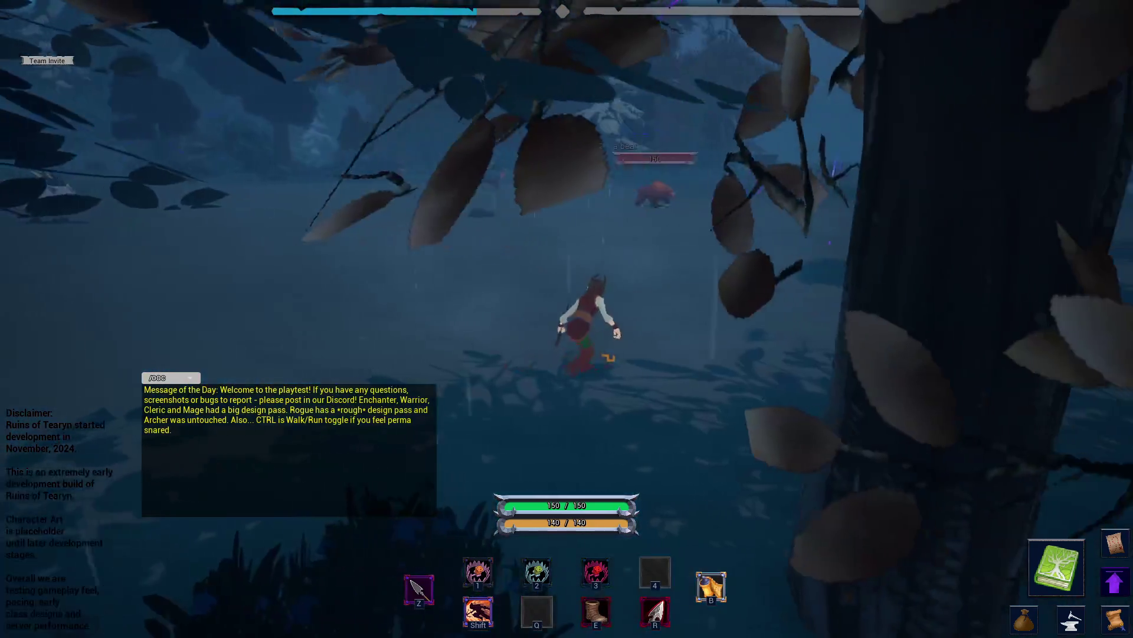
pyautogui.press('w')
pyautogui.press('w')
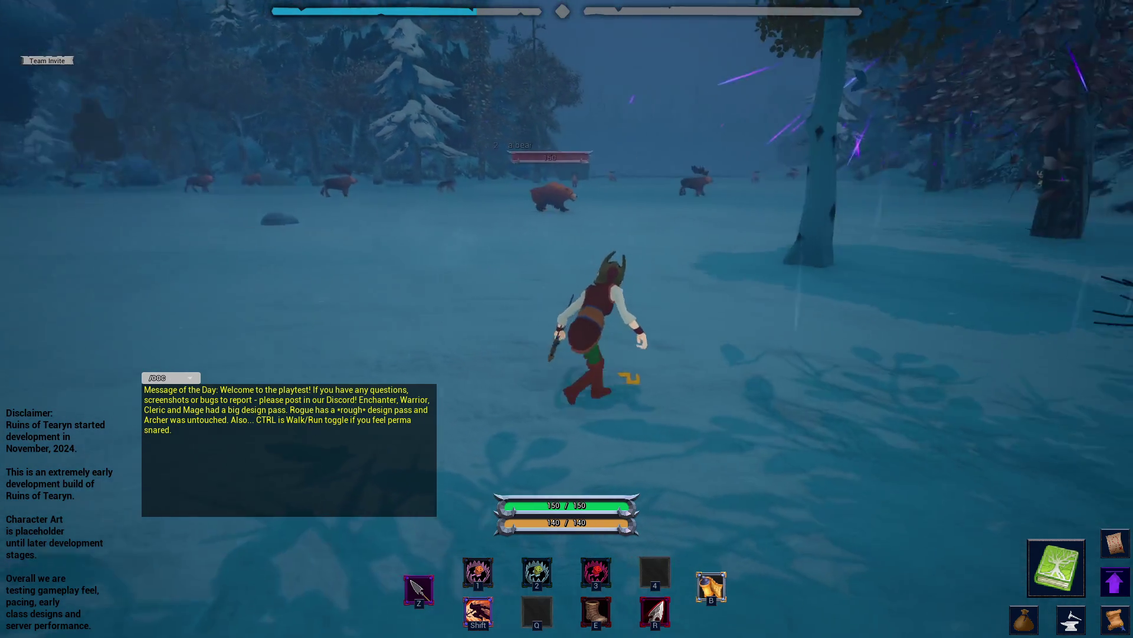
pyautogui.press('w')
pyautogui.press('w')
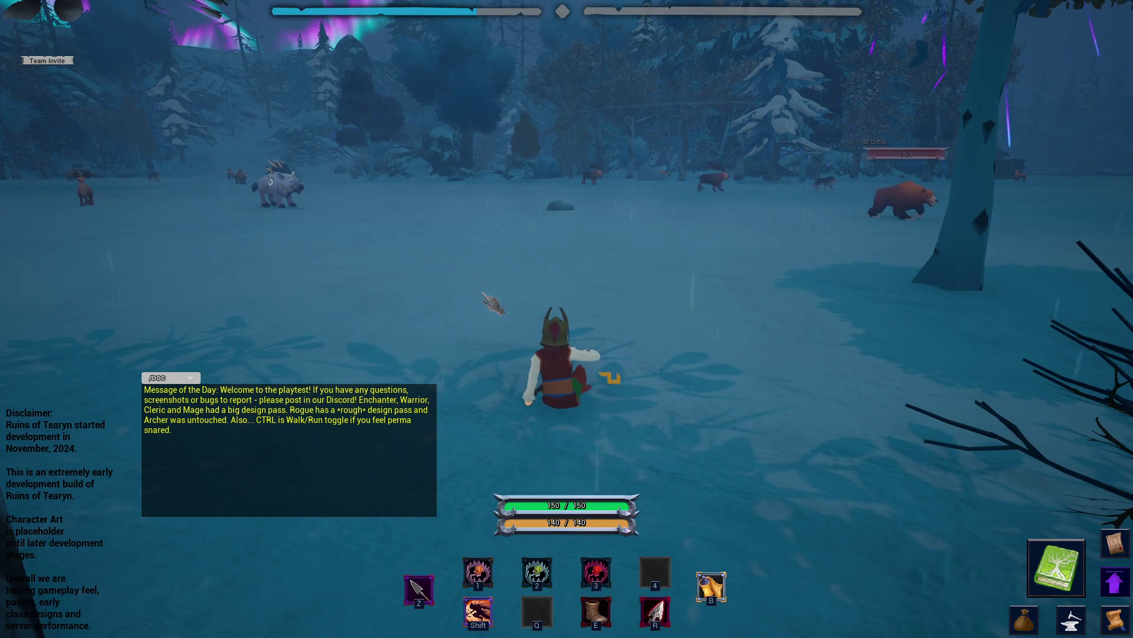
pyautogui.moveTo(595, 611)
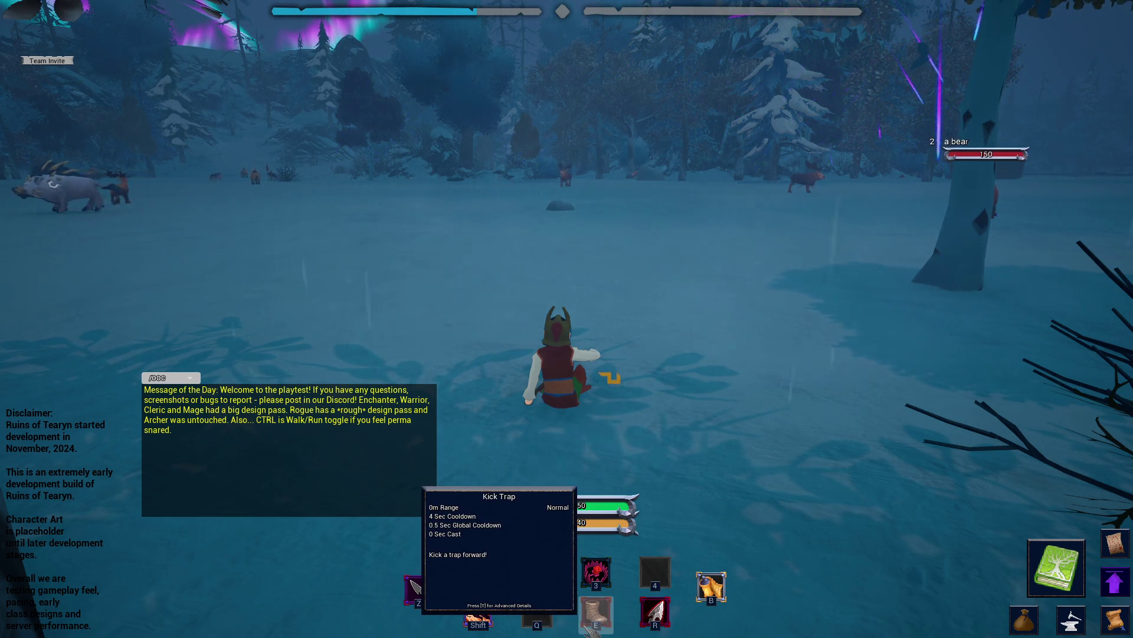
pyautogui.hotkey('alt', 'Tab')
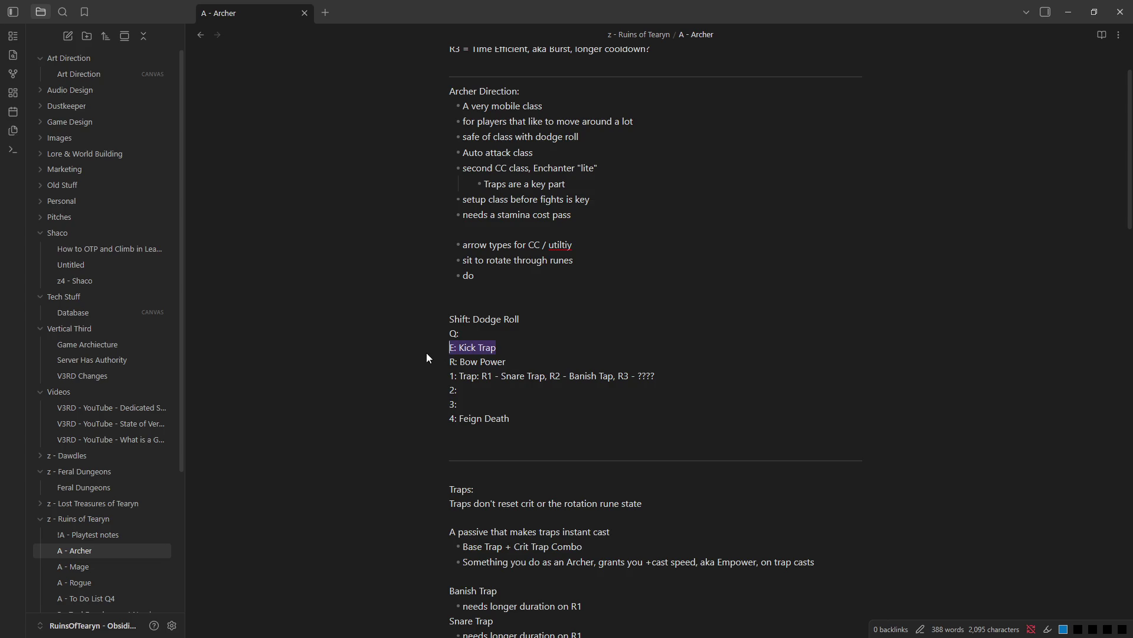
# - Review the trap passive notes and place the caret after the 'on trap casts' line
pyautogui.click(548, 349)
pyautogui.hotkey('alt', 'Tab')
pyautogui.hotkey('alt', 'Tab')
pyautogui.hotkey('alt', 'Tab')
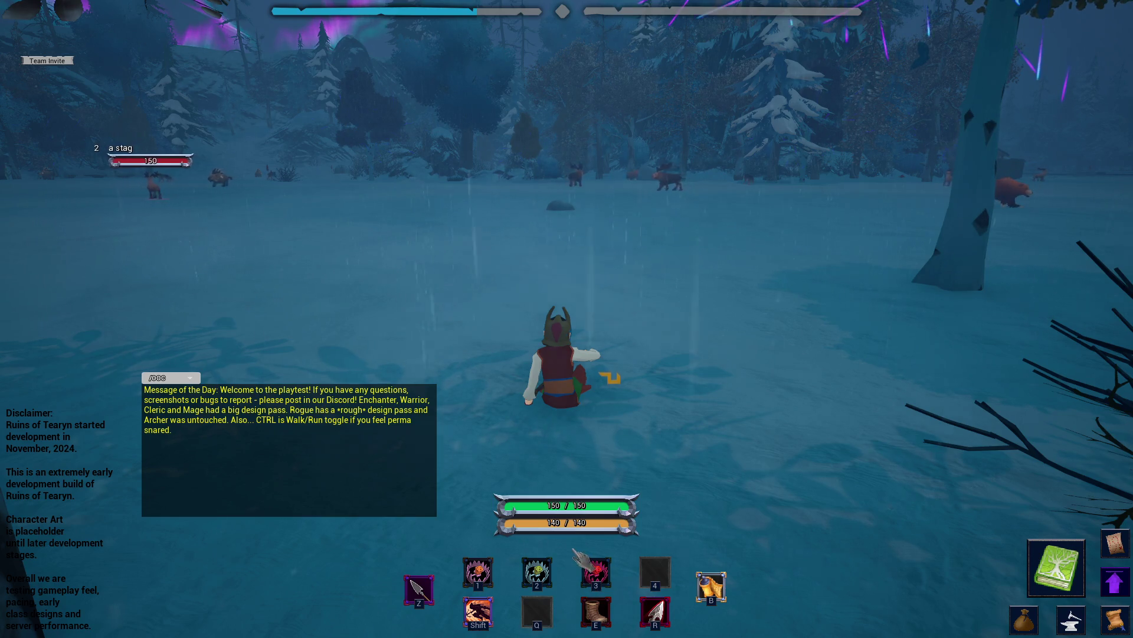
pyautogui.hotkey('alt', 'Tab')
pyautogui.scroll(1, 500, 424)
pyautogui.scroll(1, 500, 424)
pyautogui.scroll(-1, 500, 424)
pyautogui.scroll(-1, 501, 423)
pyautogui.scroll(-2, 500, 414)
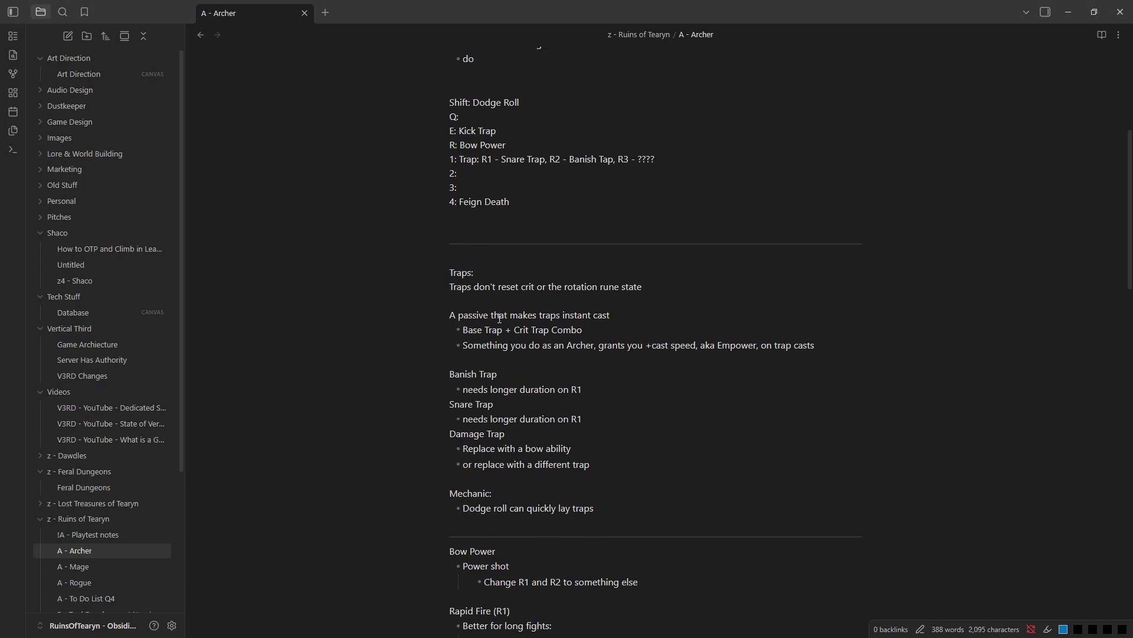
pyautogui.moveTo(470, 315); pyautogui.dragTo(628, 326)
pyautogui.click(655, 344)
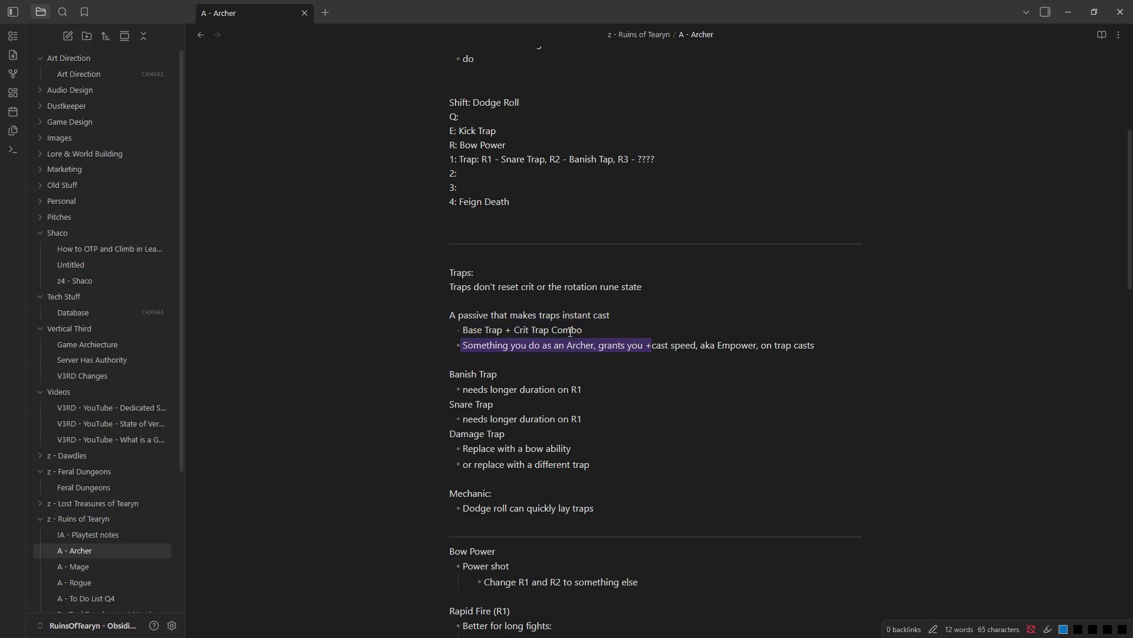
pyautogui.click(823, 345)
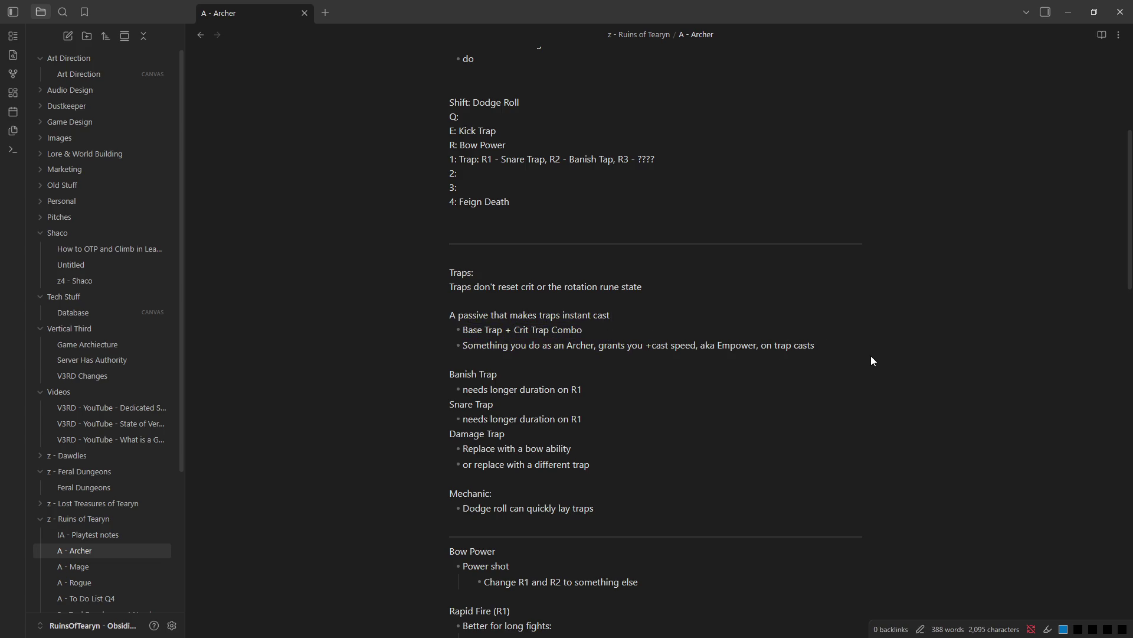
# - Add an Empower bullet with indented sub-note 'add to empower system - cast speed'
pyautogui.press('Return')
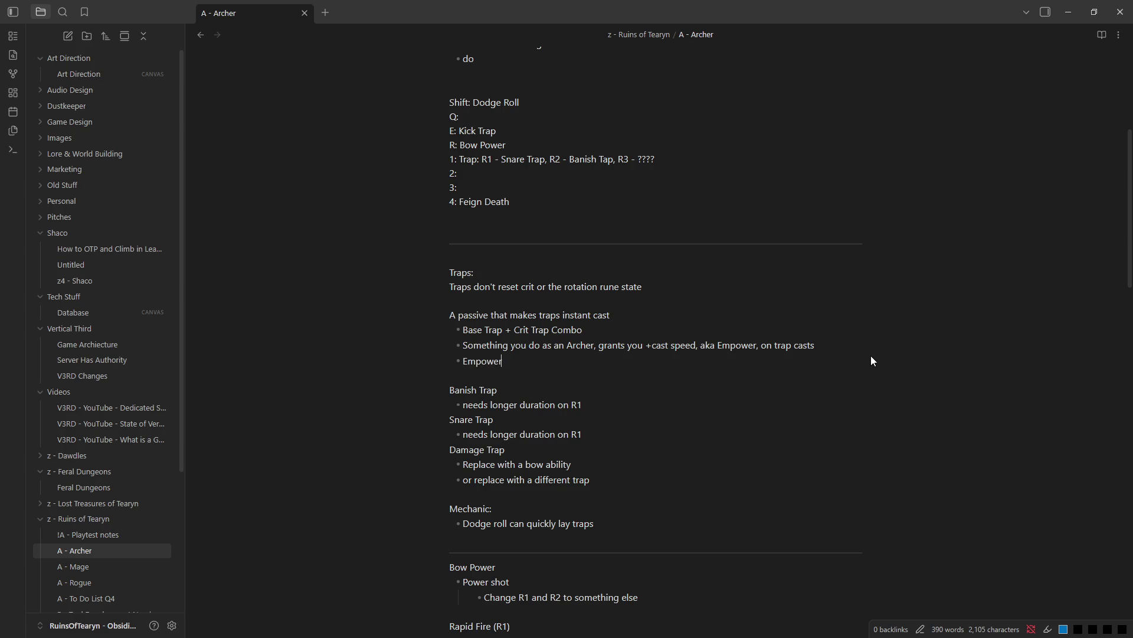
pyautogui.press('Return')
pyautogui.press('Tab')
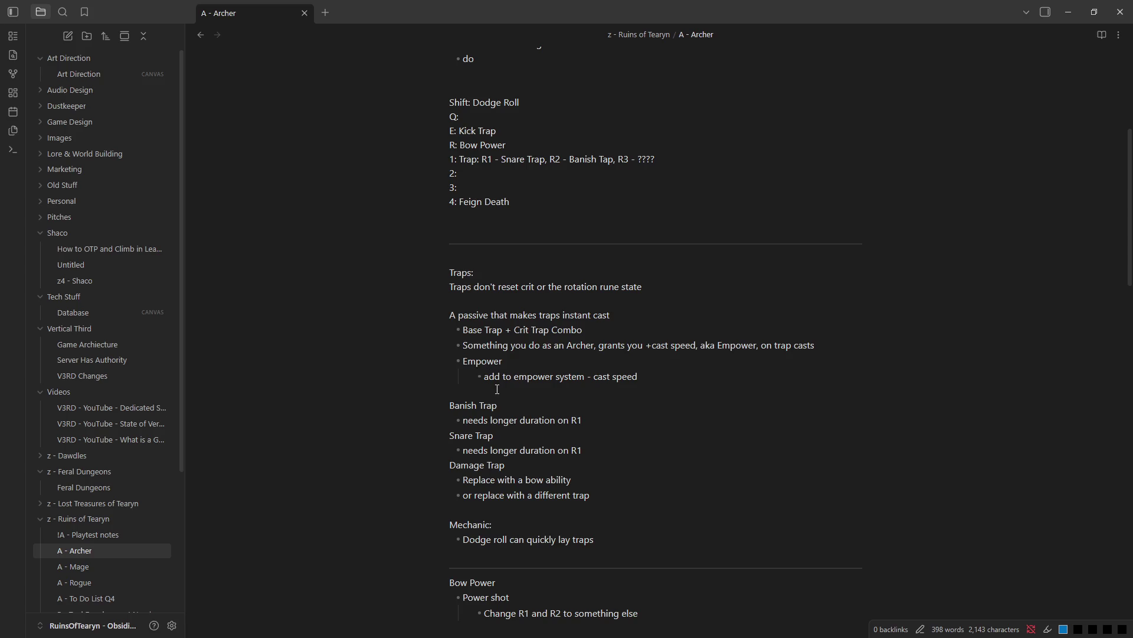
pyautogui.hotkey('alt', 'Tab')
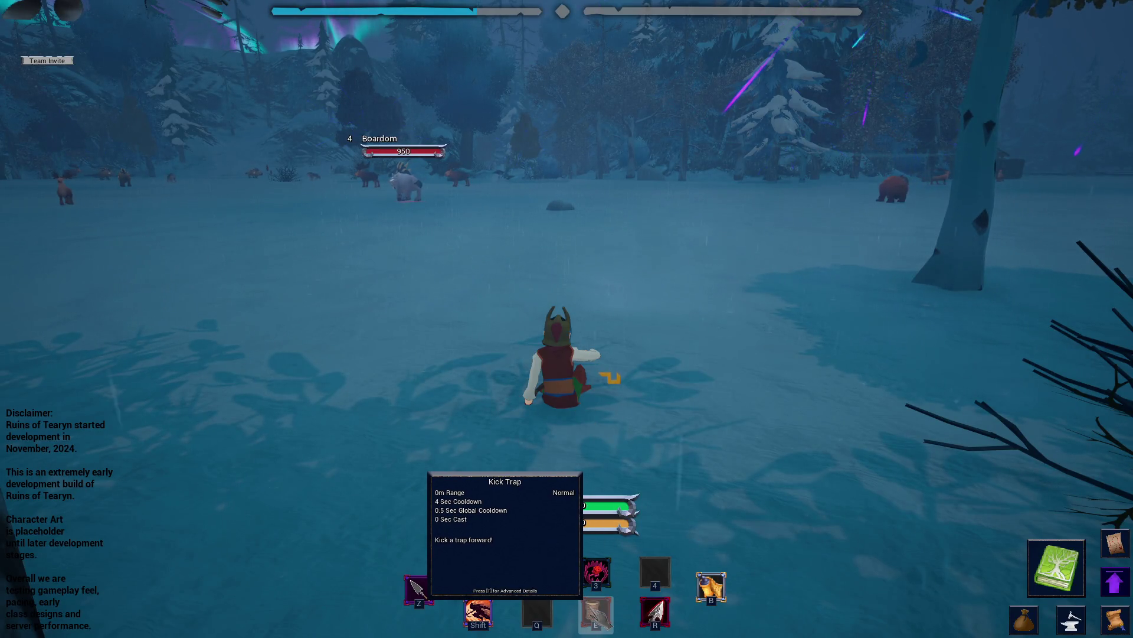
# - Recheck Snare and Kick Trap tooltips against the note, then run the Archer toward the bear
pyautogui.hotkey('alt', 'Tab')
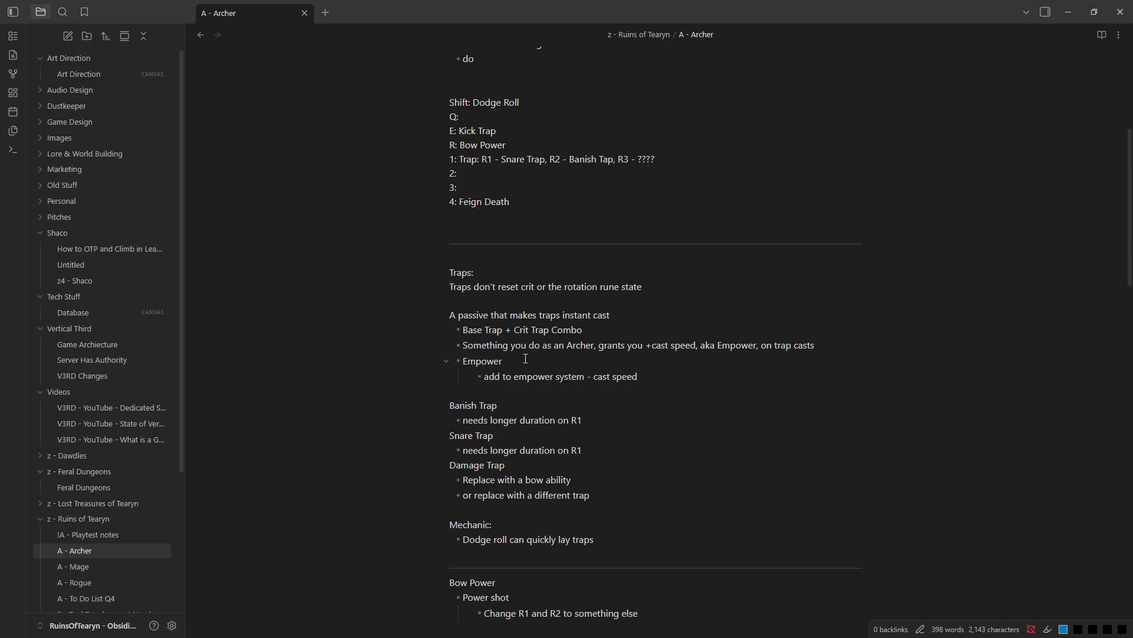
pyautogui.hotkey('alt', 'Tab')
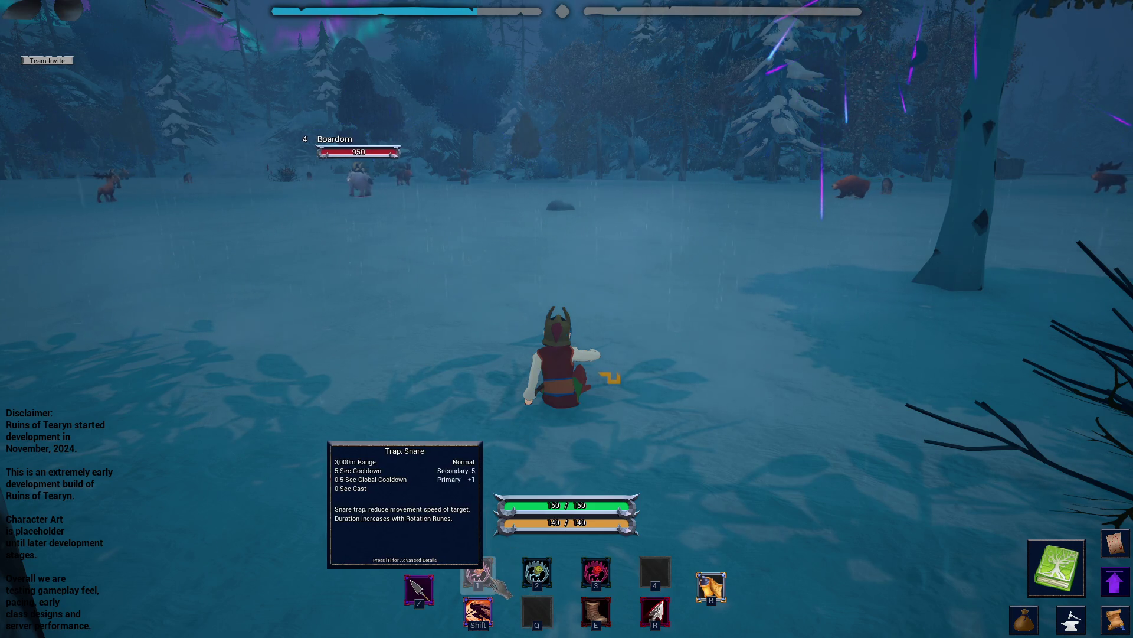
pyautogui.hotkey('alt', 'Tab')
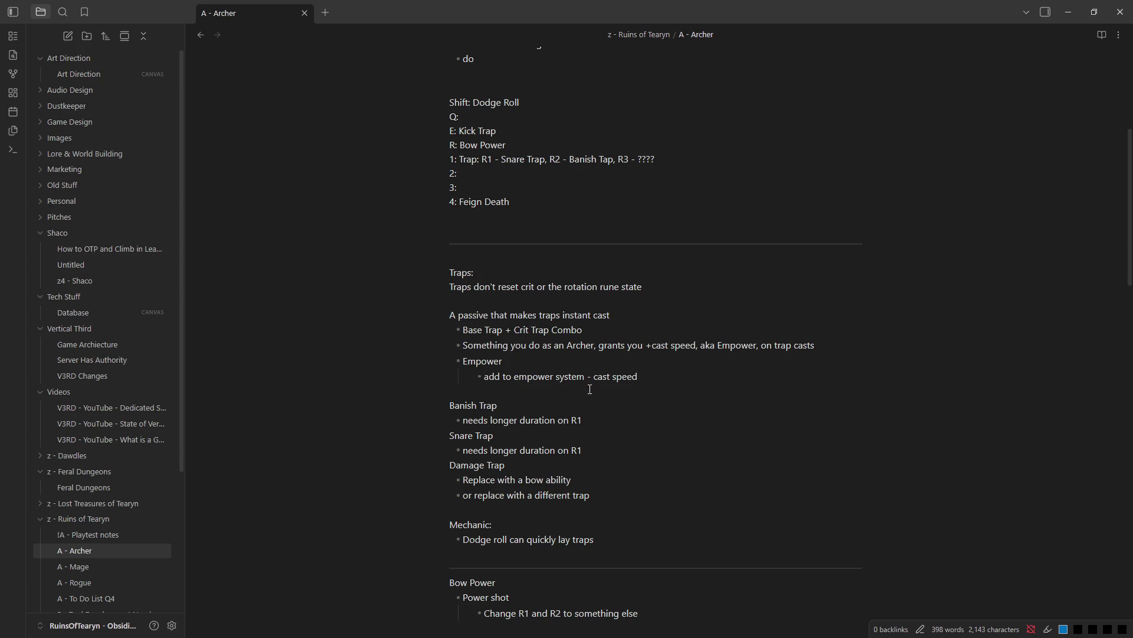
pyautogui.hotkey('alt', 'Tab')
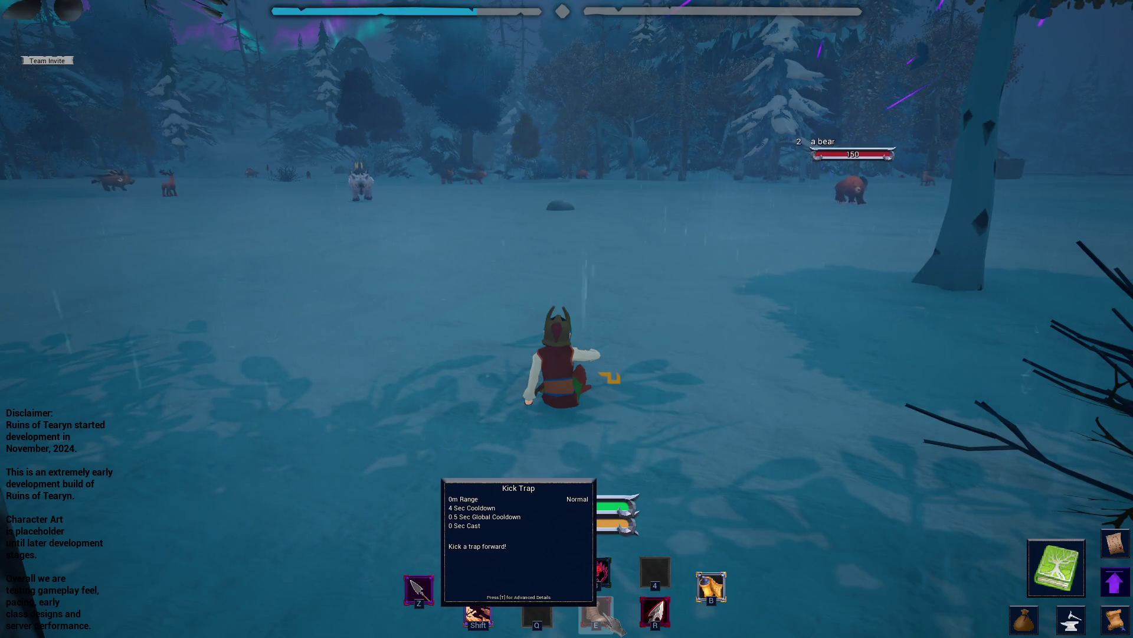
pyautogui.press('w')
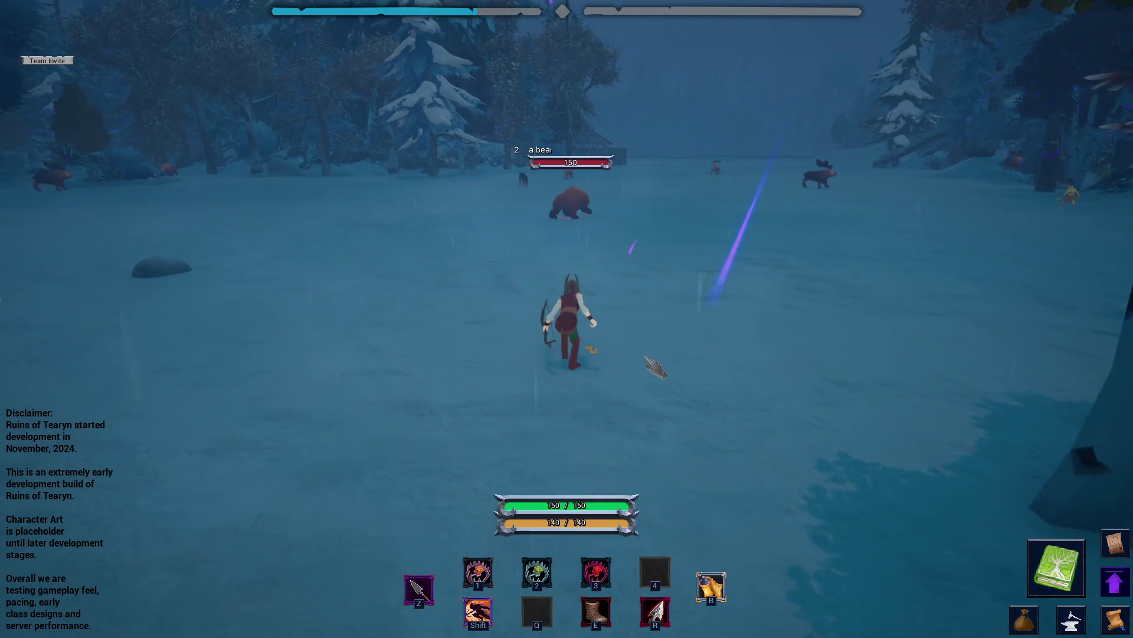
# - Place a trap, kick it toward the bear and trigger it to start wounding the bear
pyautogui.press('2')
pyautogui.press('e')
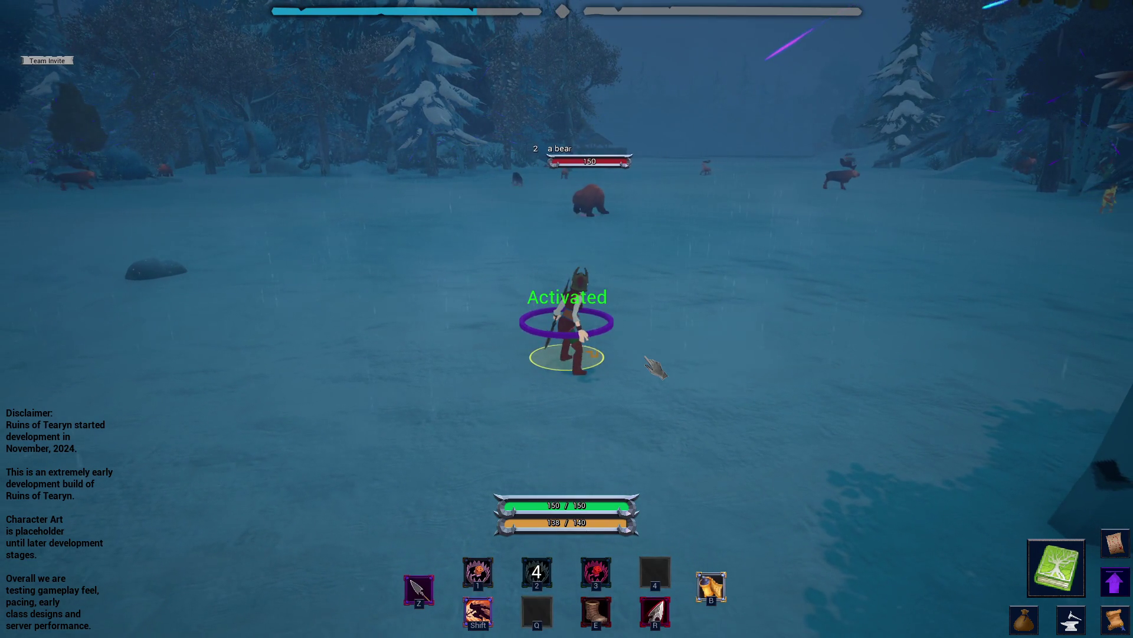
pyautogui.press('w')
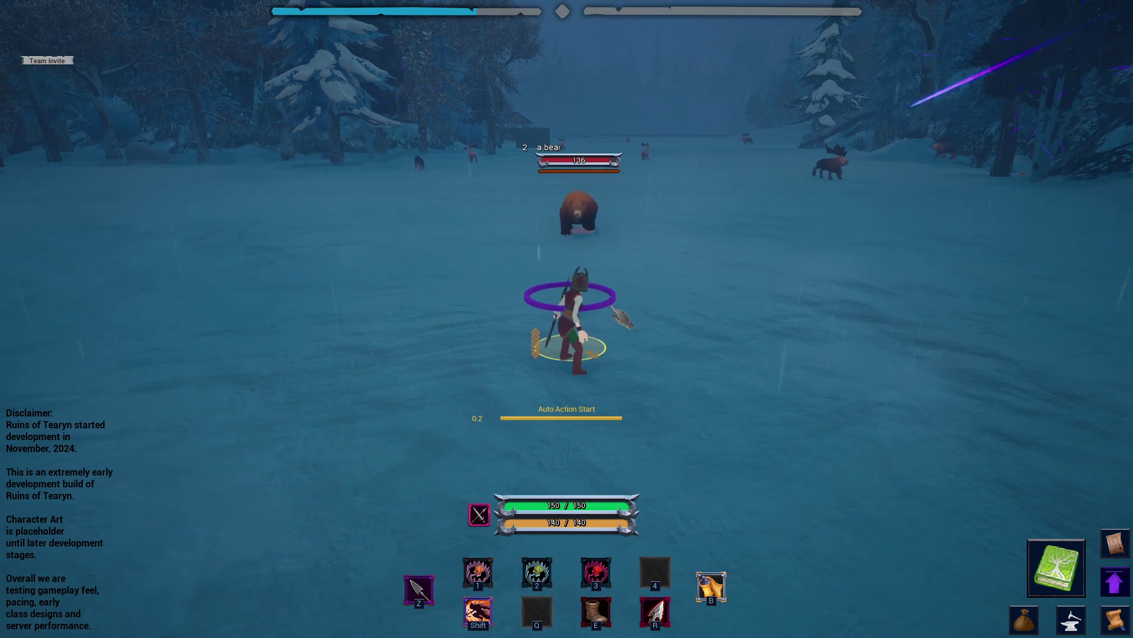
pyautogui.press('e')
pyautogui.write('Kick Trap')
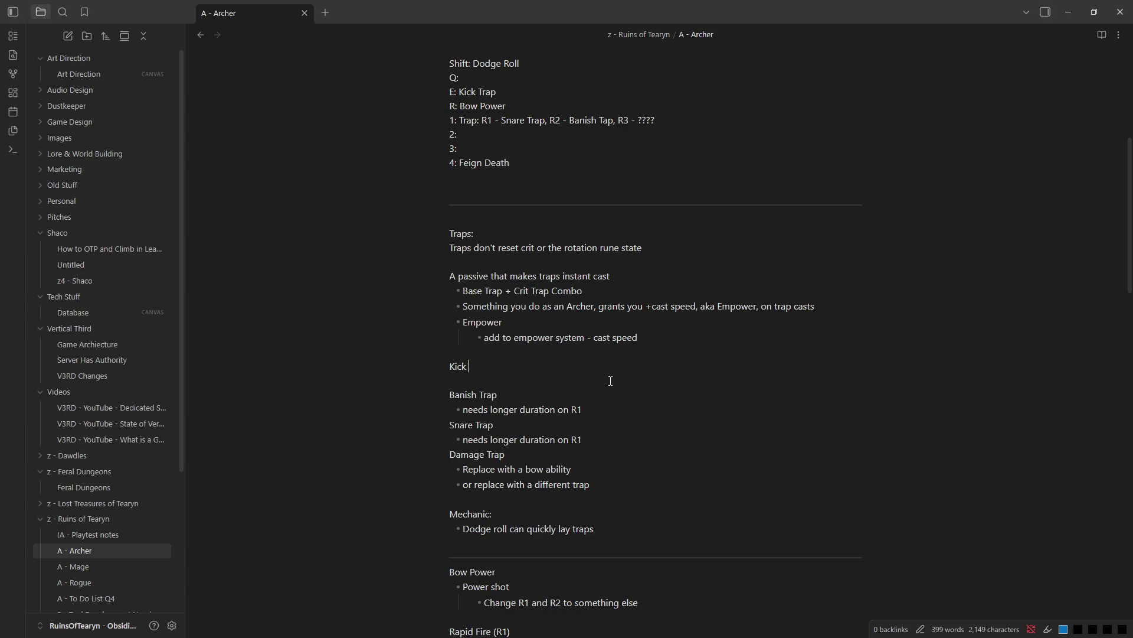
pyautogui.write(':')
# - Add 'Do not reset rotation runes' bullets under the Kick Trap heading
pyautogui.press('Return')
pyautogui.write('- ')
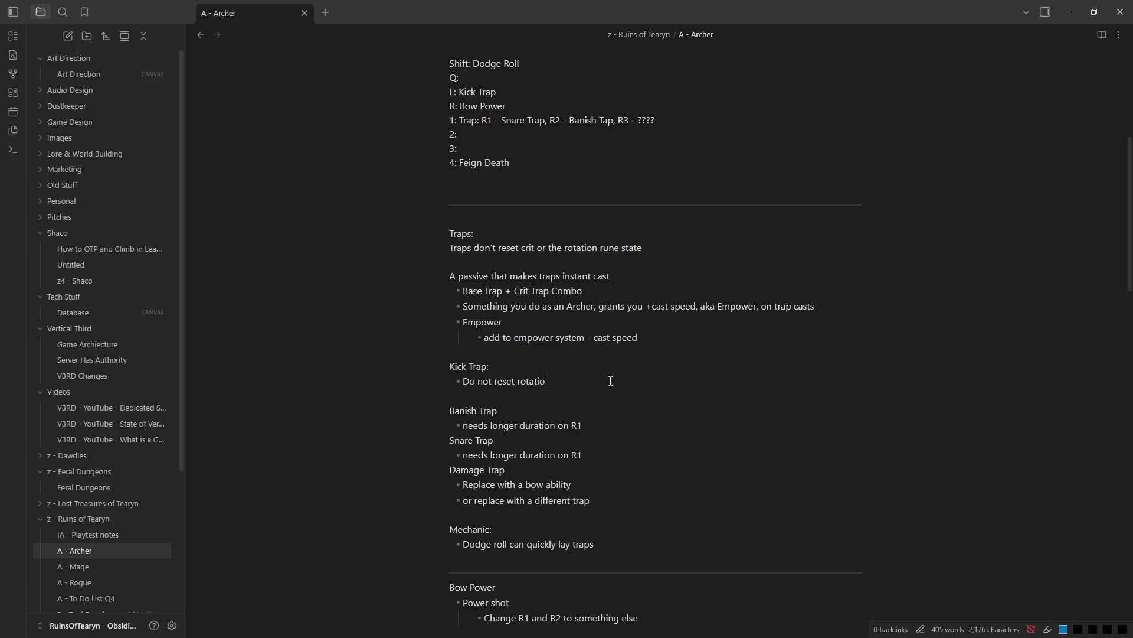
pyautogui.write('es')
pyautogui.press('Return')
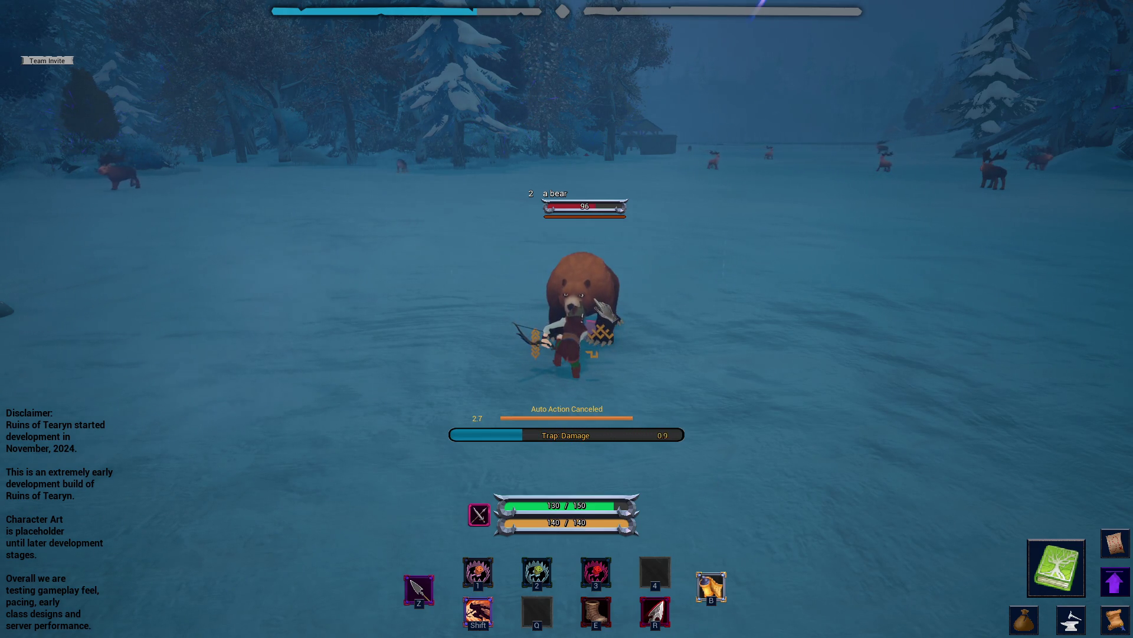
# - Finish the bear with a trap ability, look around the snowfield, sit to regenerate and switch to the Archer note
pyautogui.press('3')
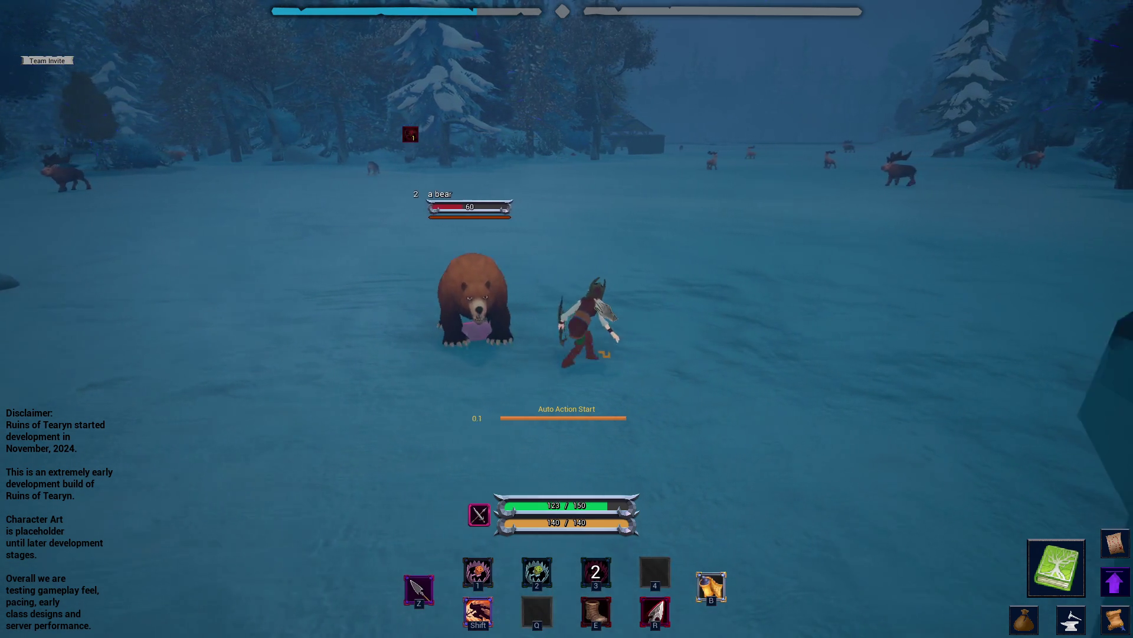
pyautogui.press('w')
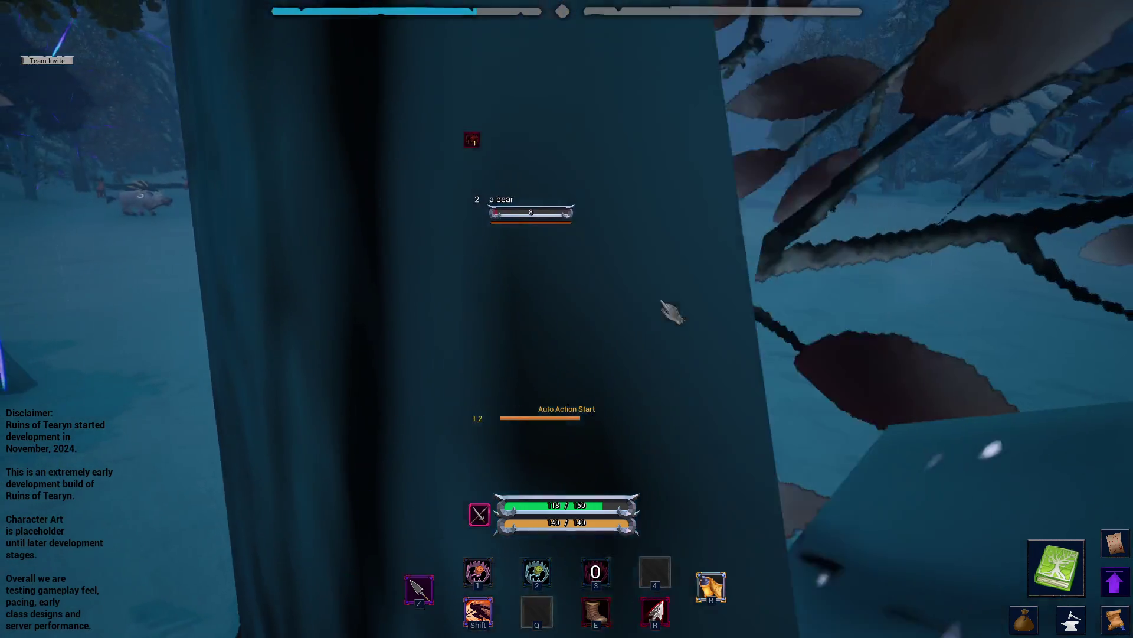
pyautogui.moveTo(670, 311); pyautogui.dragTo(567, 319)
pyautogui.moveTo(762, 323)
pyautogui.mouseDown()
pyautogui.moveTo(737, 325)
pyautogui.moveTo(886, 330)
pyautogui.mouseUp()
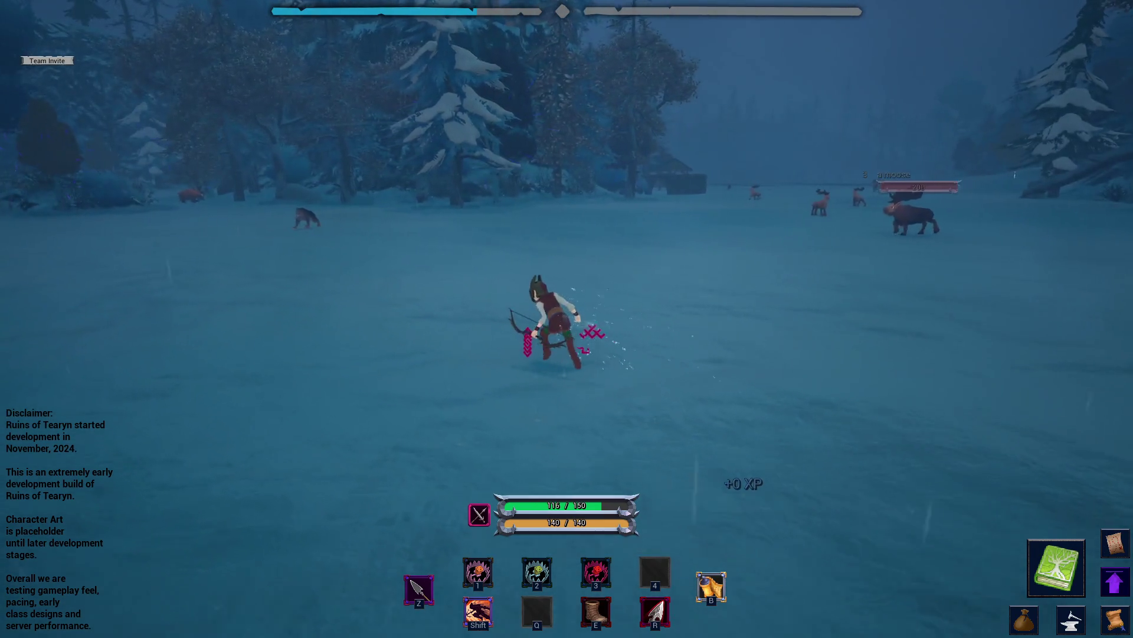
pyautogui.moveTo(567, 319); pyautogui.dragTo(797, 322)
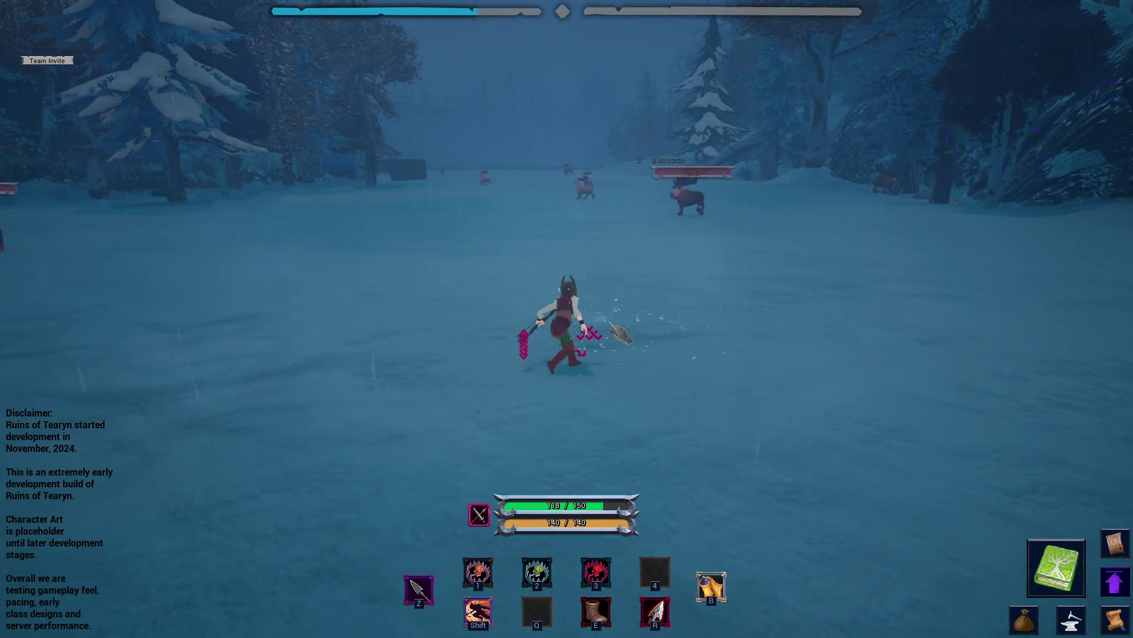
pyautogui.moveTo(568, 318); pyautogui.dragTo(442, 321)
pyautogui.press('x')
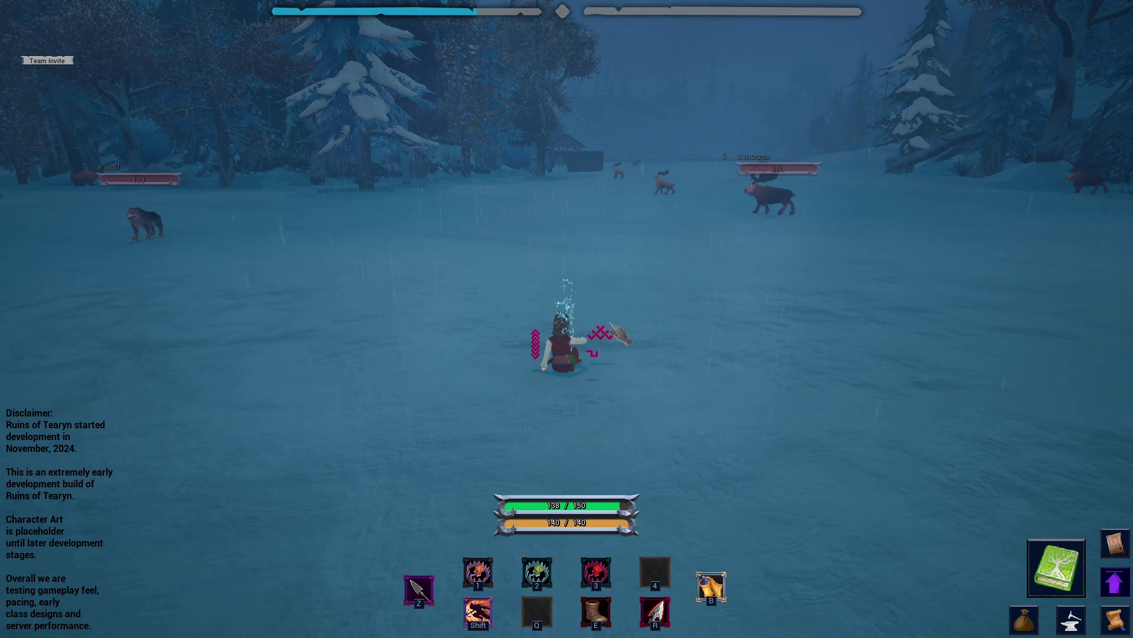
pyautogui.hotkey('alt', 'Tab')
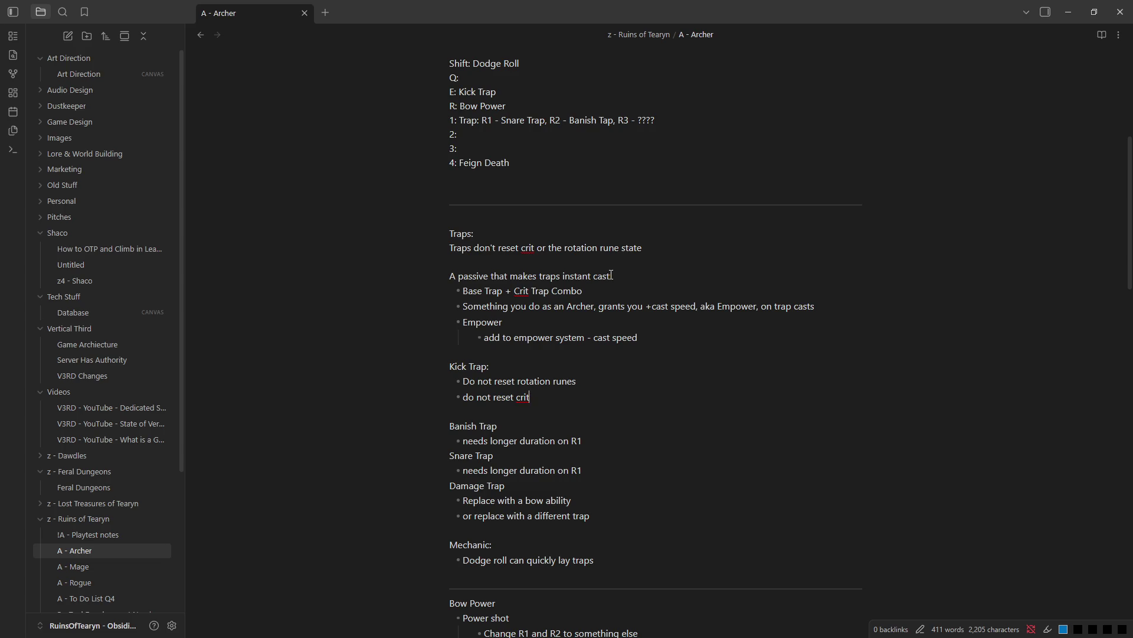
pyautogui.scroll(-1, 481, 417)
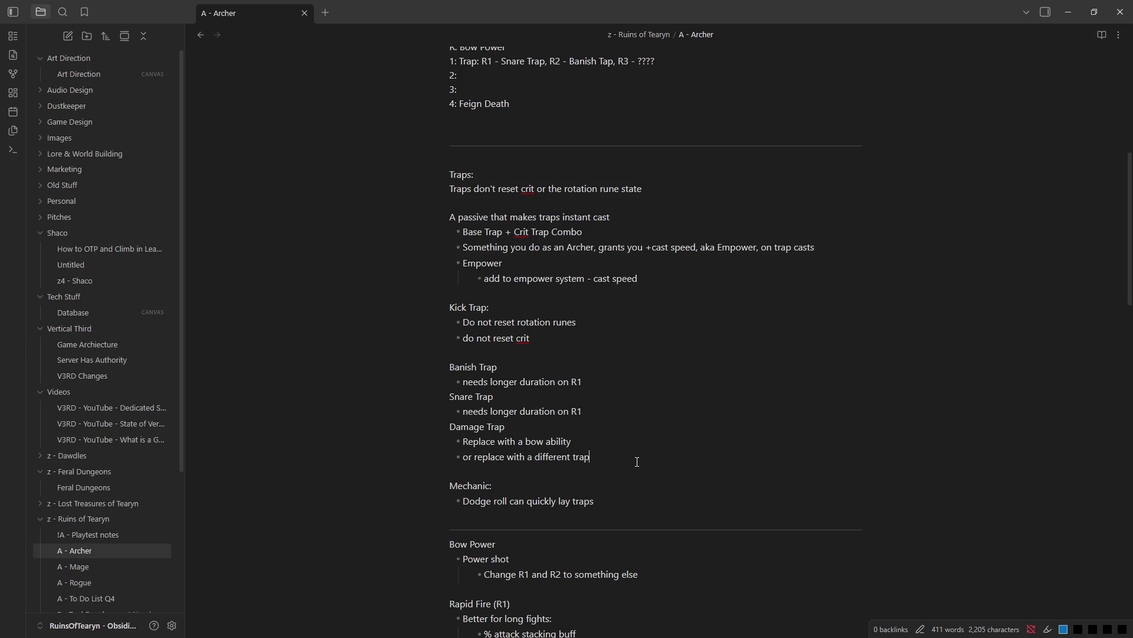
# - Replace 'Damage' with '????' in the Damage Trap heading, then switch back to the game
pyautogui.moveTo(485, 427); pyautogui.dragTo(436, 427)
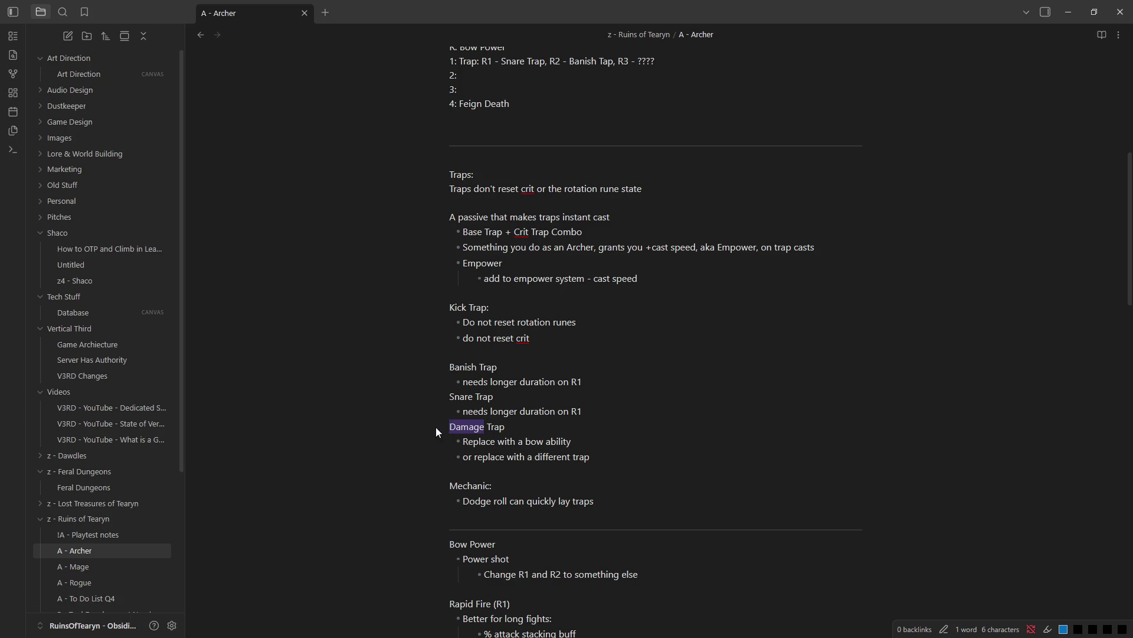
pyautogui.write('????')
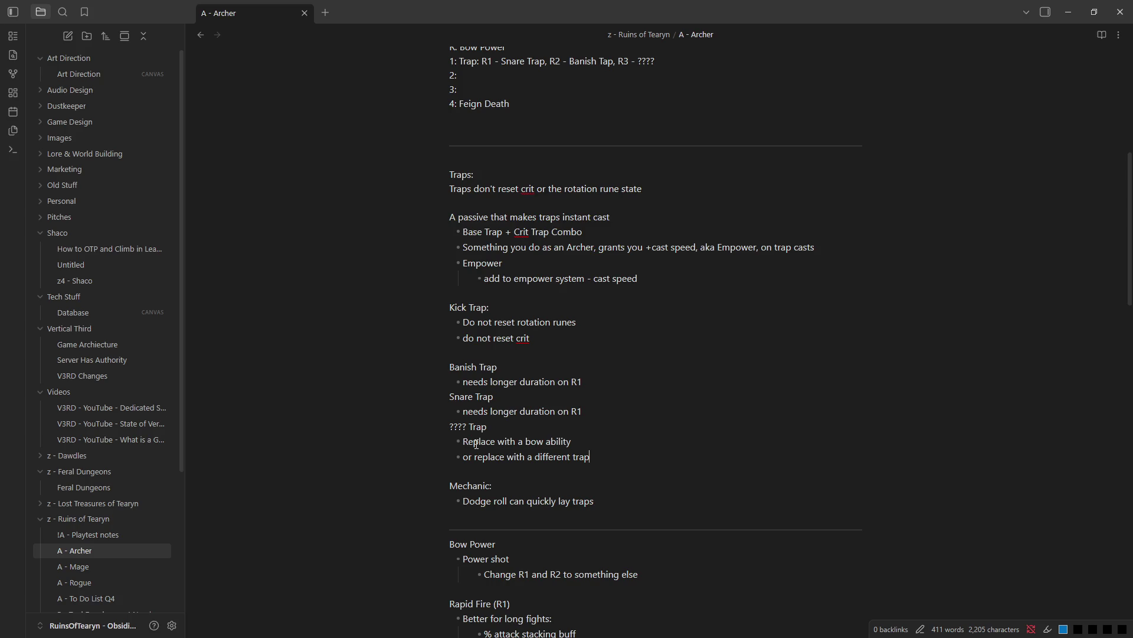
pyautogui.hotkey('alt', 'Tab')
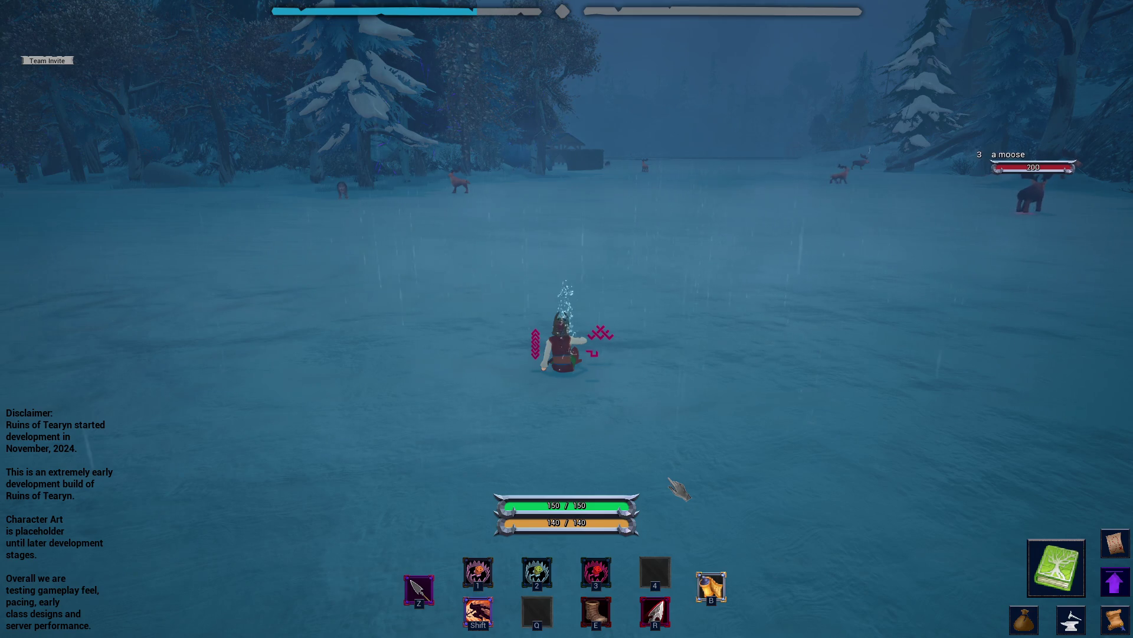
# - Rename the '???? Trap' heading to 'Stagger Trap' in the Archer note
pyautogui.hotkey('alt', 'Tab')
pyautogui.moveTo(467, 422); pyautogui.dragTo(442, 421)
pyautogui.write('Stage')
pyautogui.press('BackSpace')
pyautogui.write('ger')
pyautogui.click(519, 441)
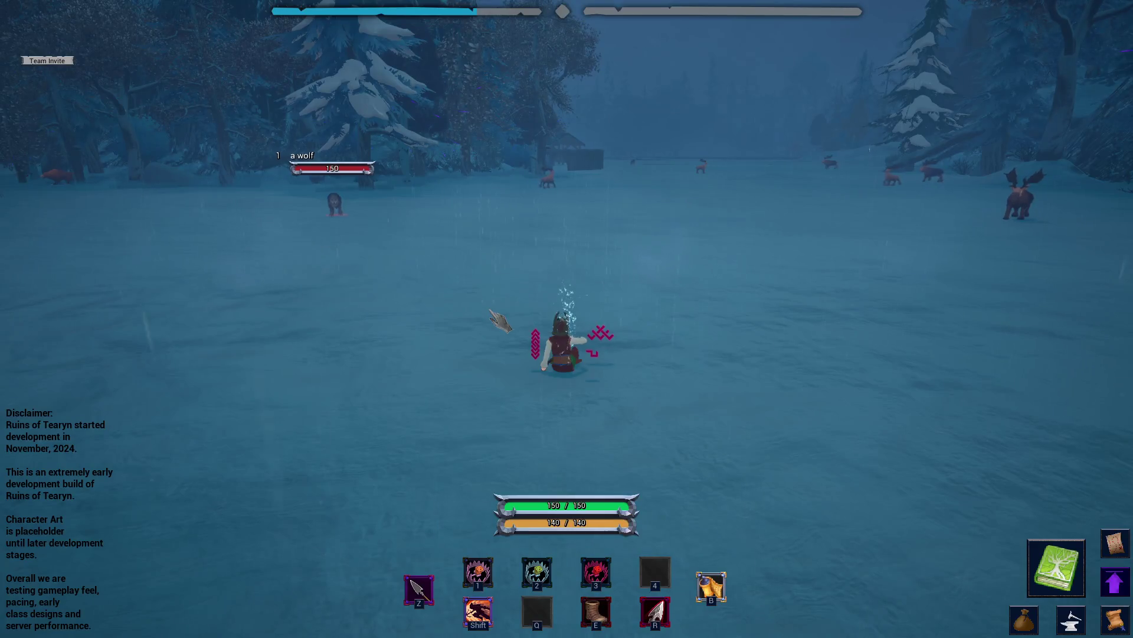
pyautogui.scroll(3, 523, 325)
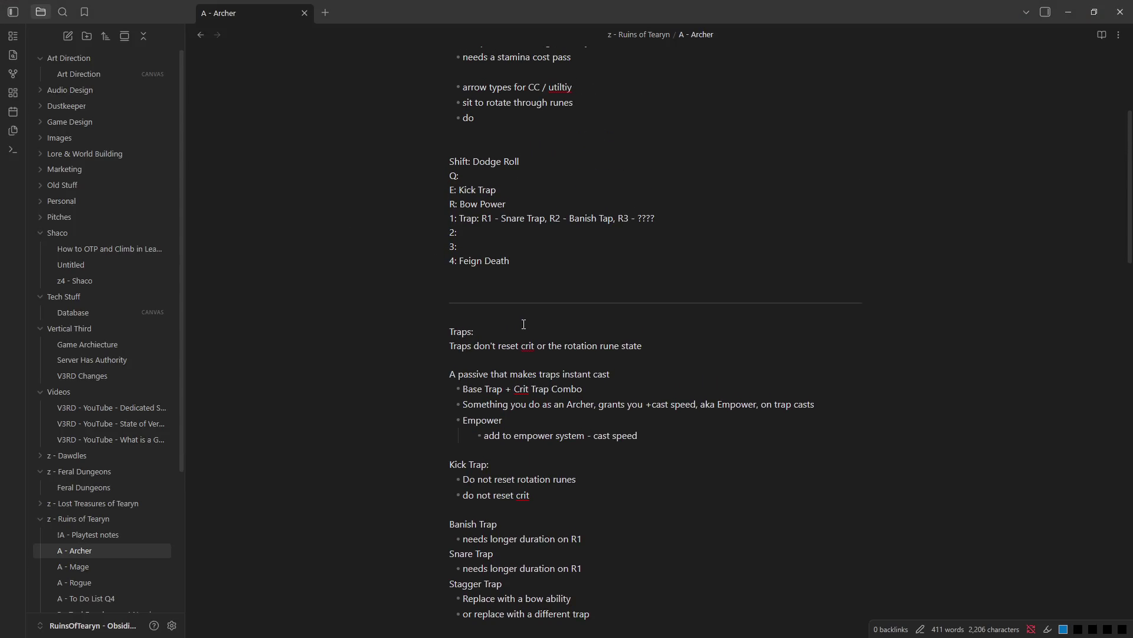
# - Add a 'Passive:' heading above the divider with 'Do "X" to get instant traps, crit based?' beneath it
pyautogui.moveTo(456, 203); pyautogui.dragTo(507, 203)
pyautogui.click(518, 198)
pyautogui.click(487, 189)
pyautogui.moveTo(449, 162); pyautogui.dragTo(567, 161)
pyautogui.click(569, 162)
pyautogui.click(569, 277)
pyautogui.write('Passive')
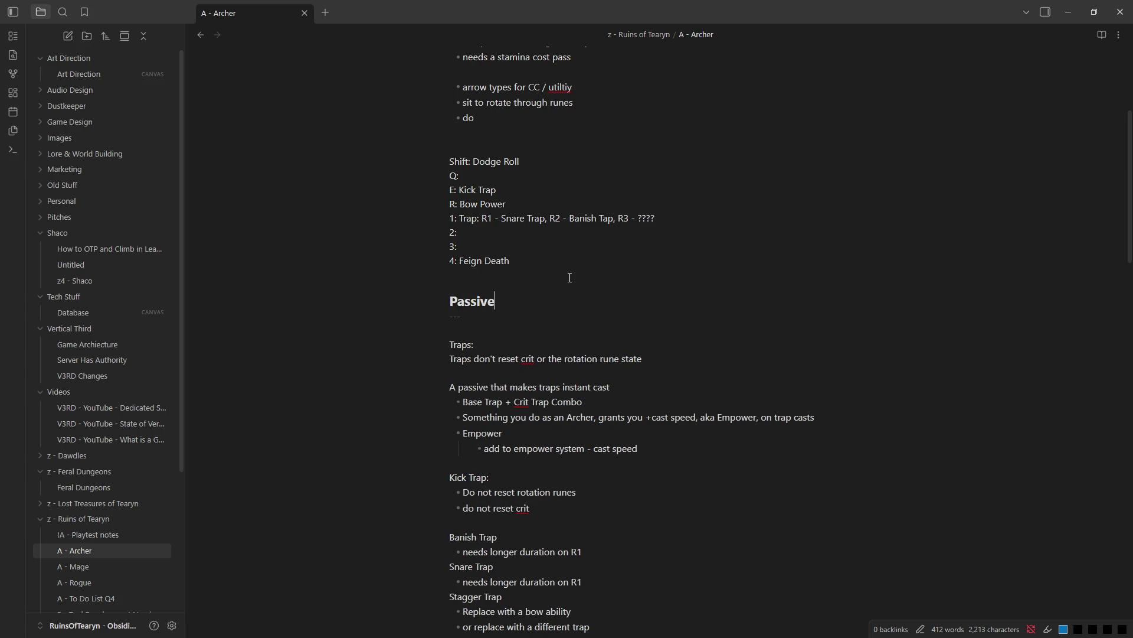
pyautogui.press('Return')
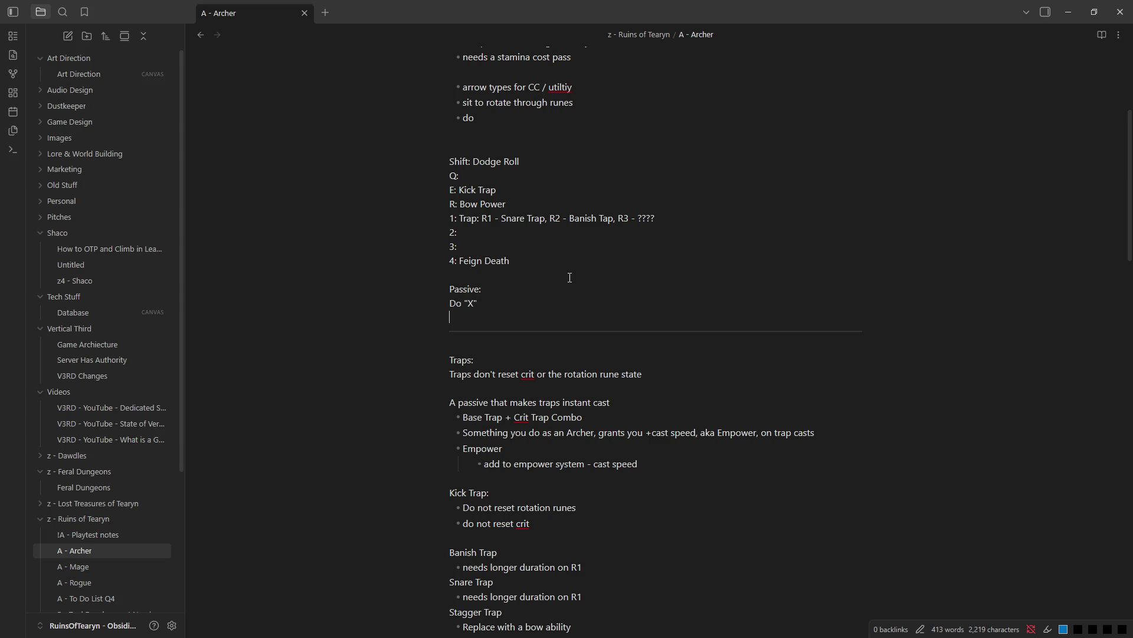
pyautogui.press('BackSpace')
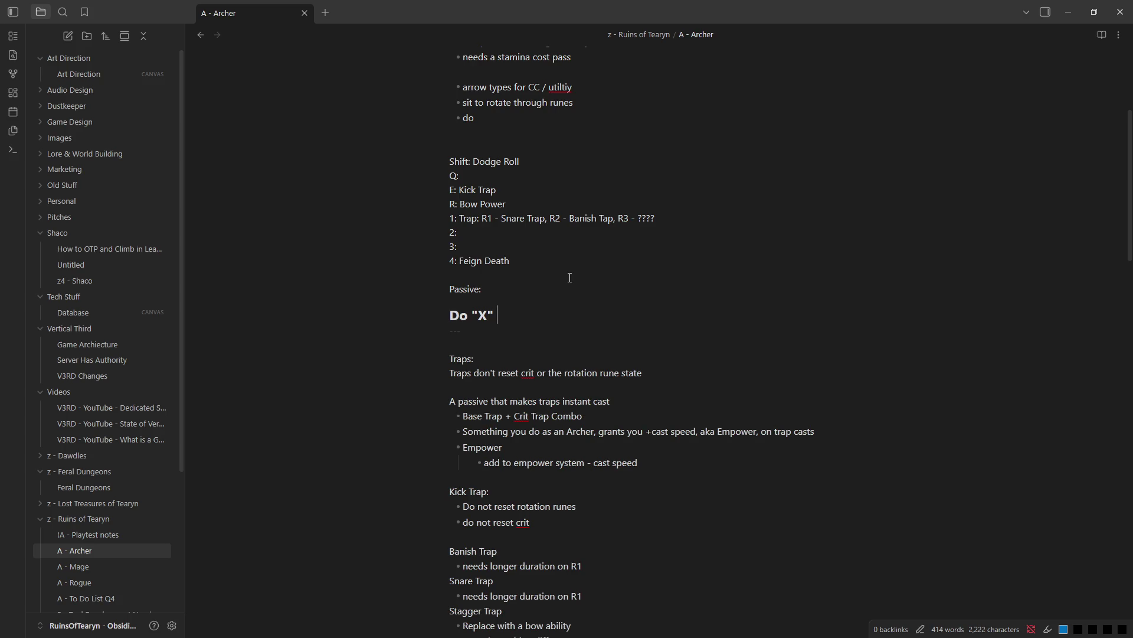
pyautogui.press('Return')
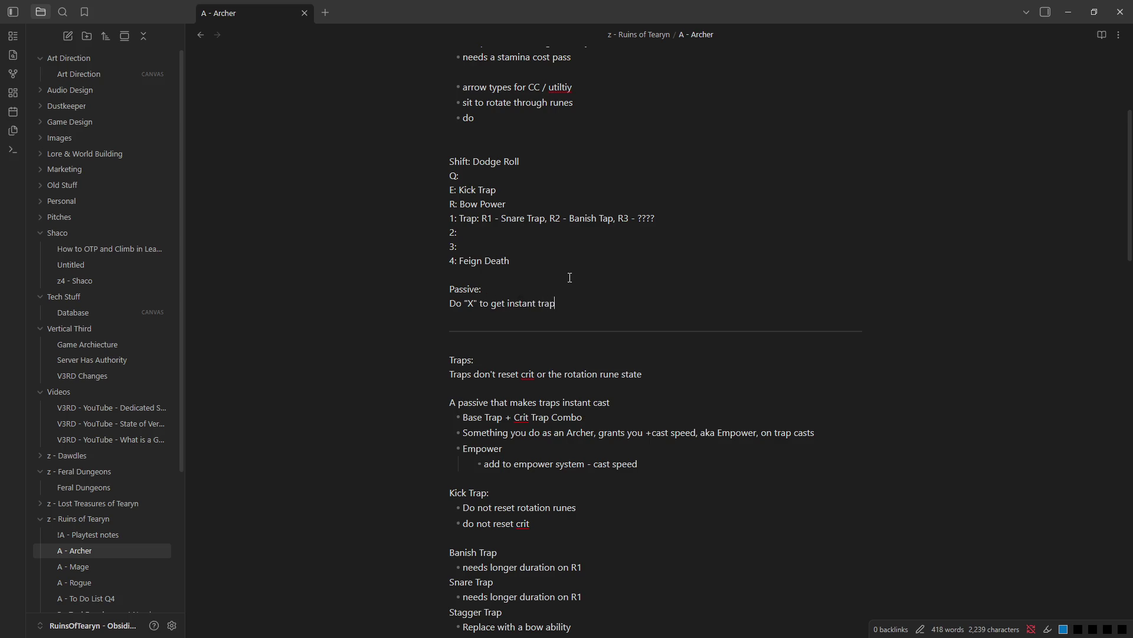
pyautogui.scroll(1, 570, 293)
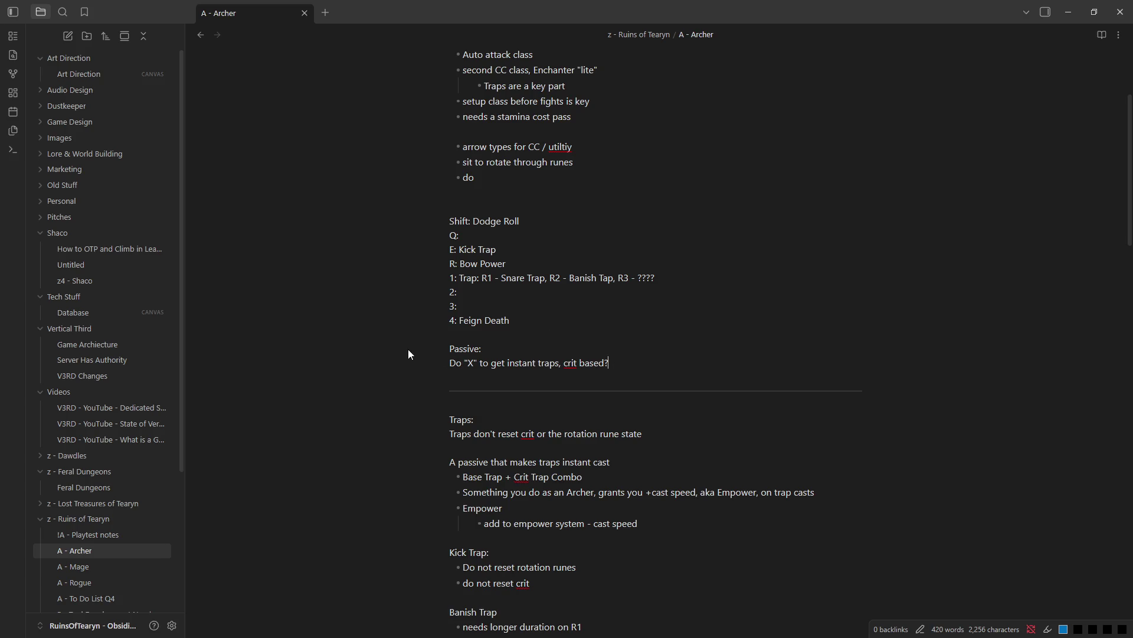
# - Select the full Do "X" passive line for review
pyautogui.moveTo(419, 364); pyautogui.dragTo(644, 361)
pyautogui.click(643, 361)
# - Stand and re-sit the Archer, then target the charging deer and auto-attack it to death
pyautogui.hotkey('alt', 'Tab')
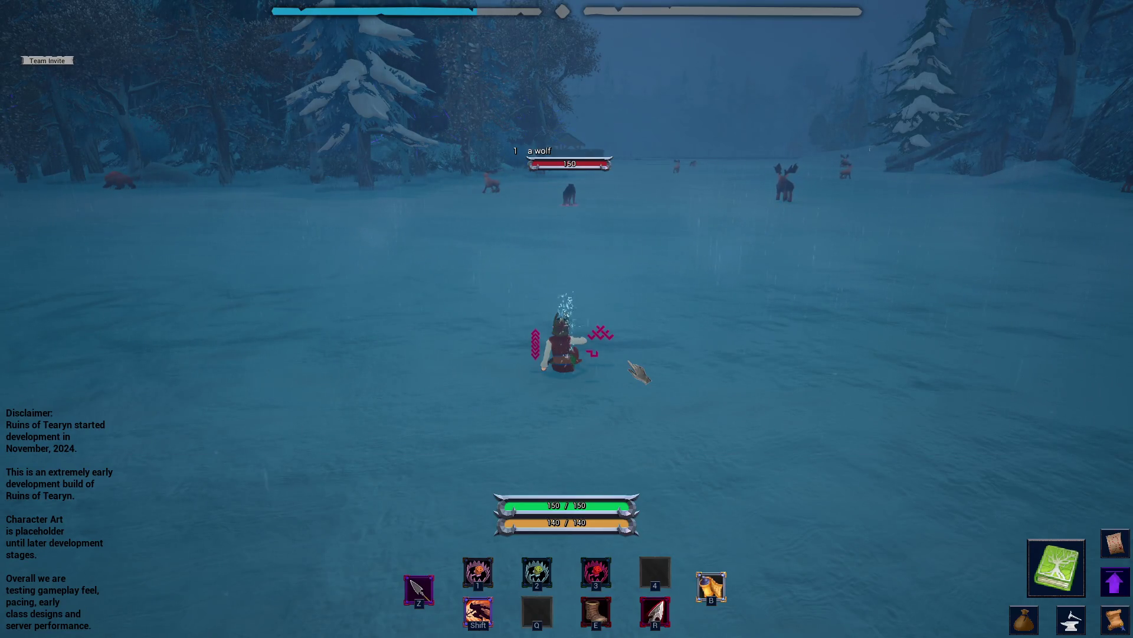
pyautogui.hotkey('alt', 'Tab')
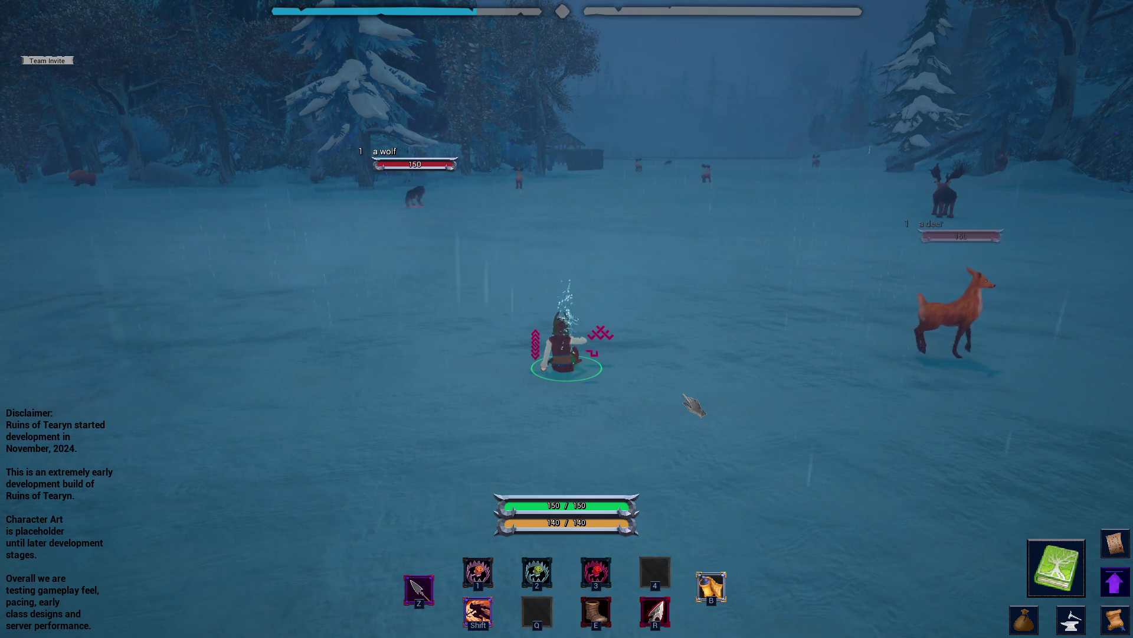
pyautogui.press('x')
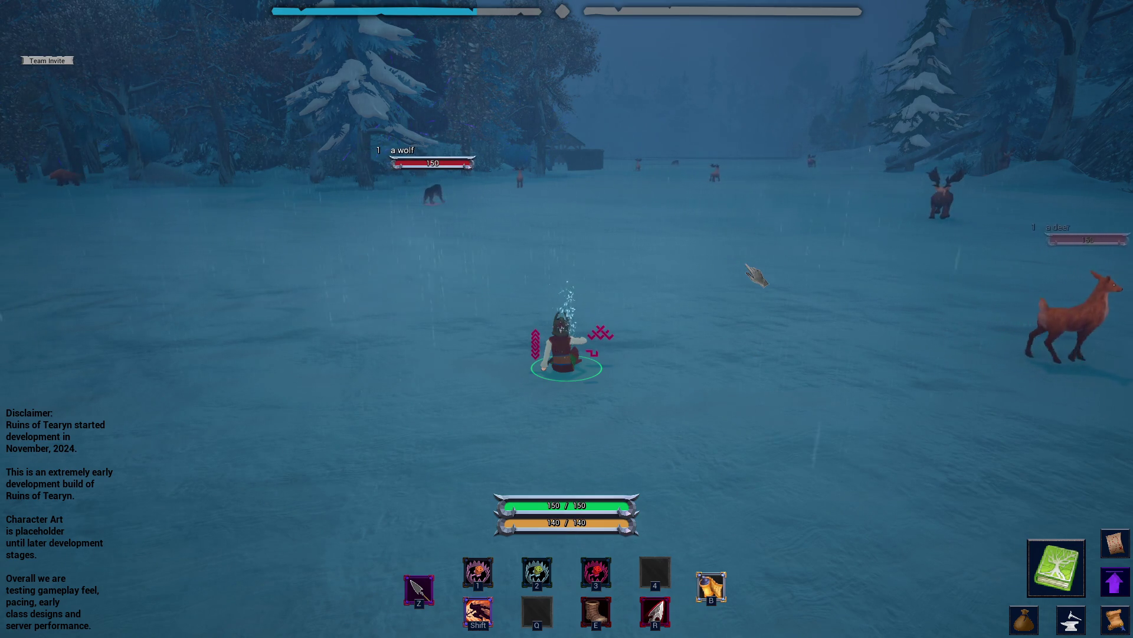
pyautogui.press('x')
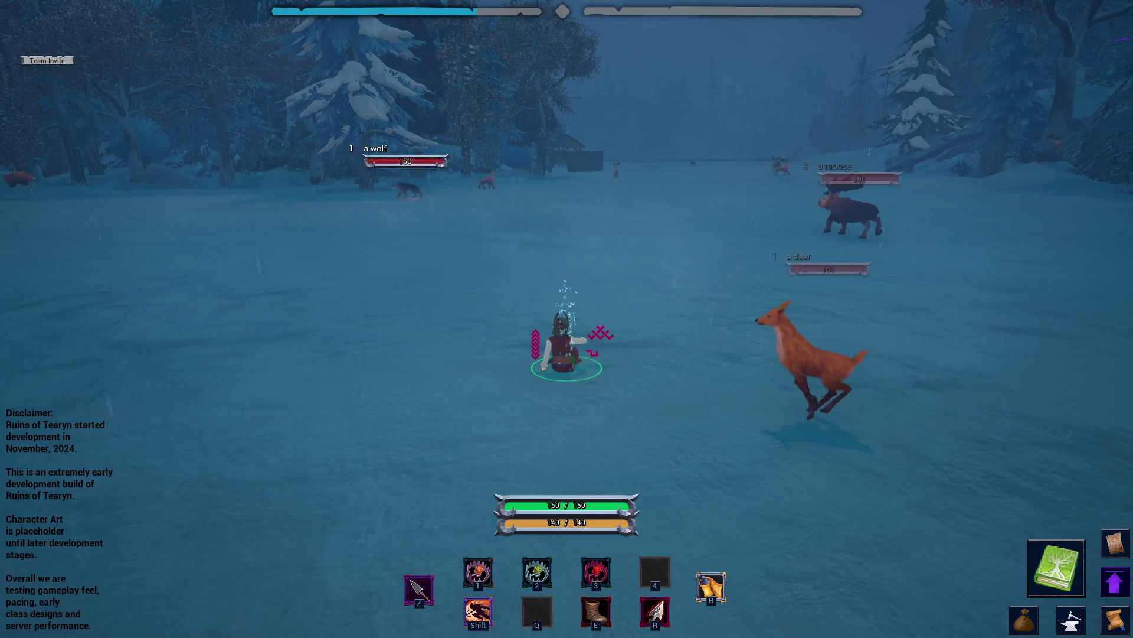
pyautogui.click(719, 354)
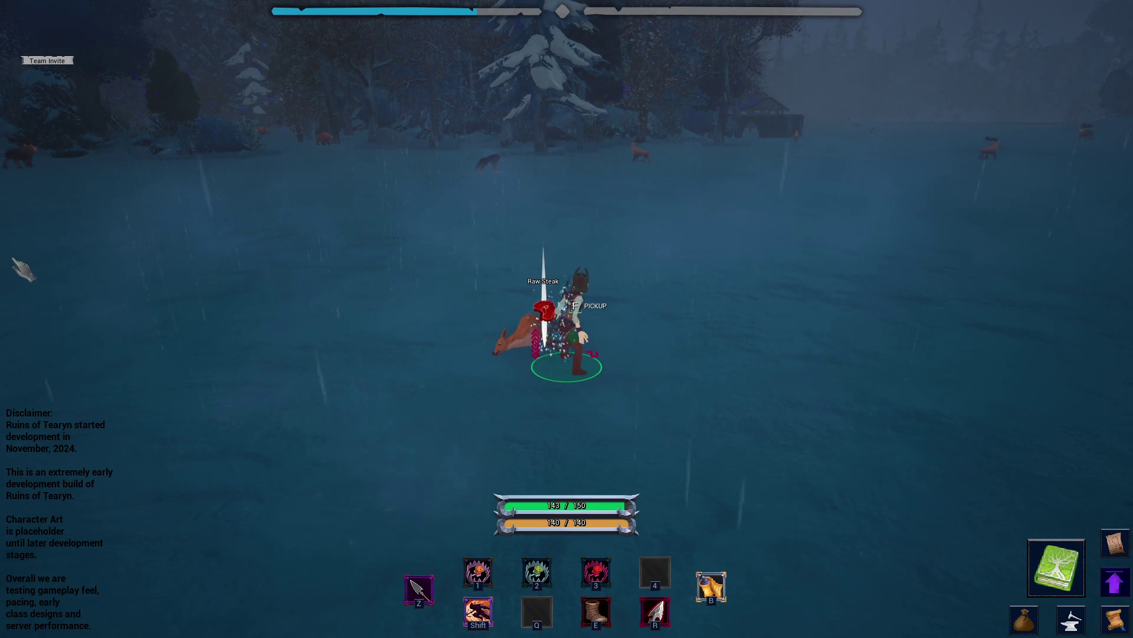
# - Step the Archer beside the fallen deer, then switch to the Archer note
pyautogui.press('d')
pyautogui.press('a')
pyautogui.hotkey('alt', 'Tab')
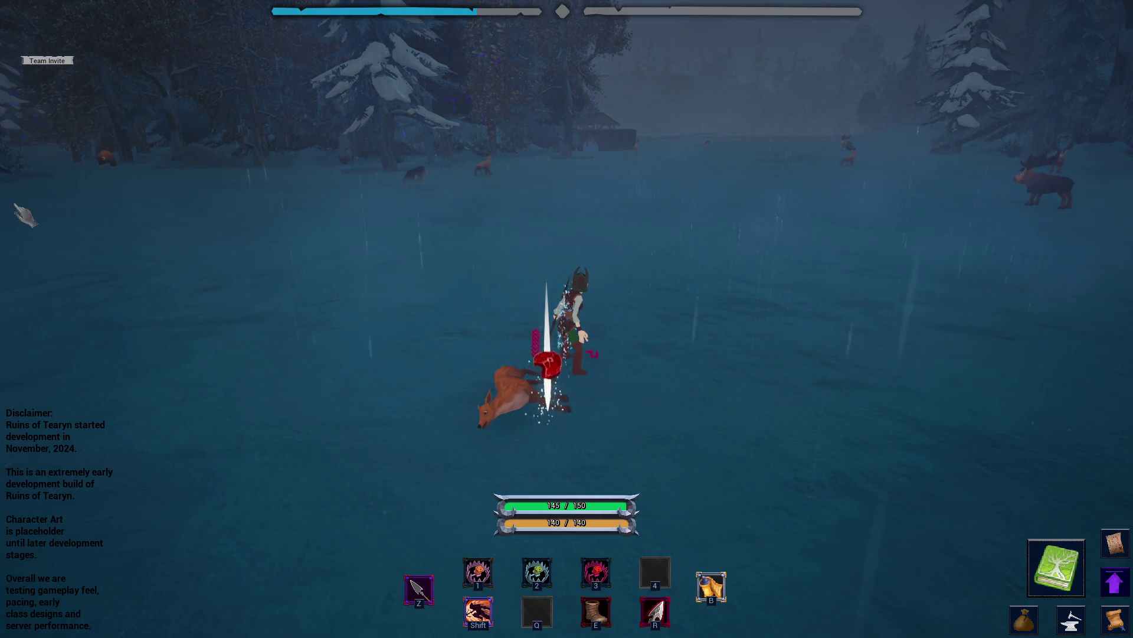
pyautogui.hotkey('alt', 'Tab')
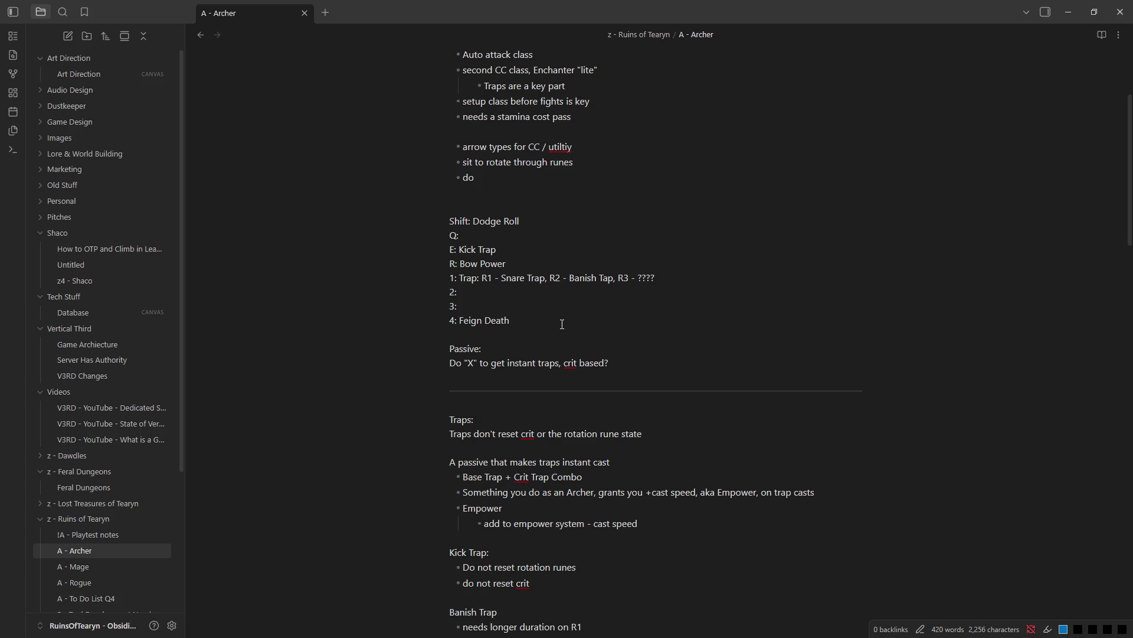
# - Swap the ability names so E reads Bow Power and R reads Kick Trap
pyautogui.tripleClick(480, 246)
pyautogui.moveTo(459, 248); pyautogui.dragTo(496, 250)
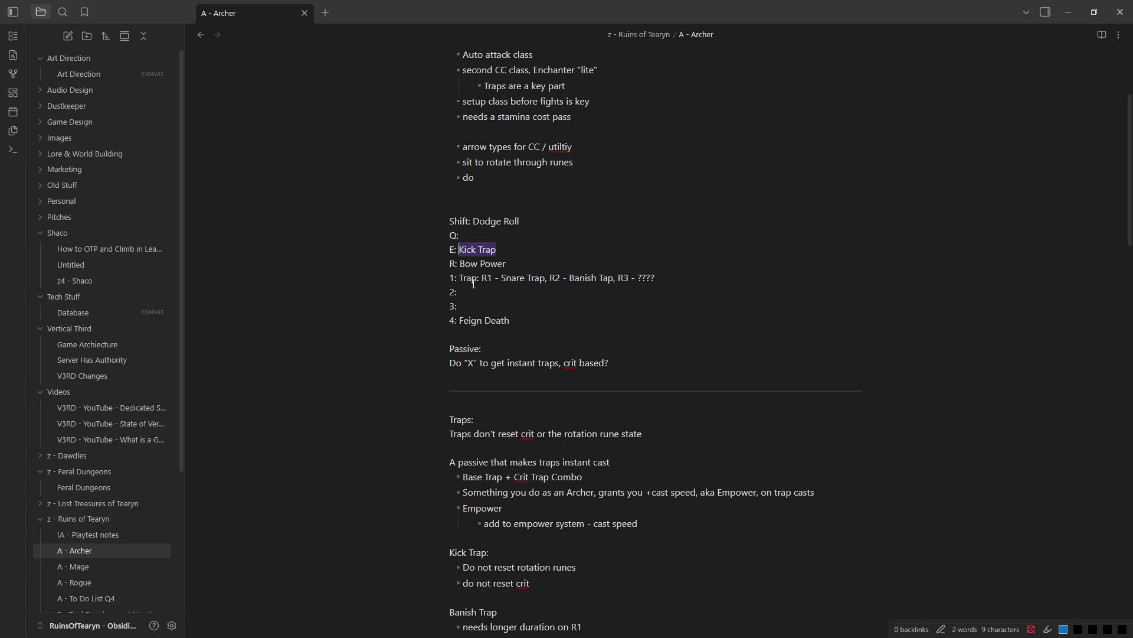
pyautogui.press('BackSpace')
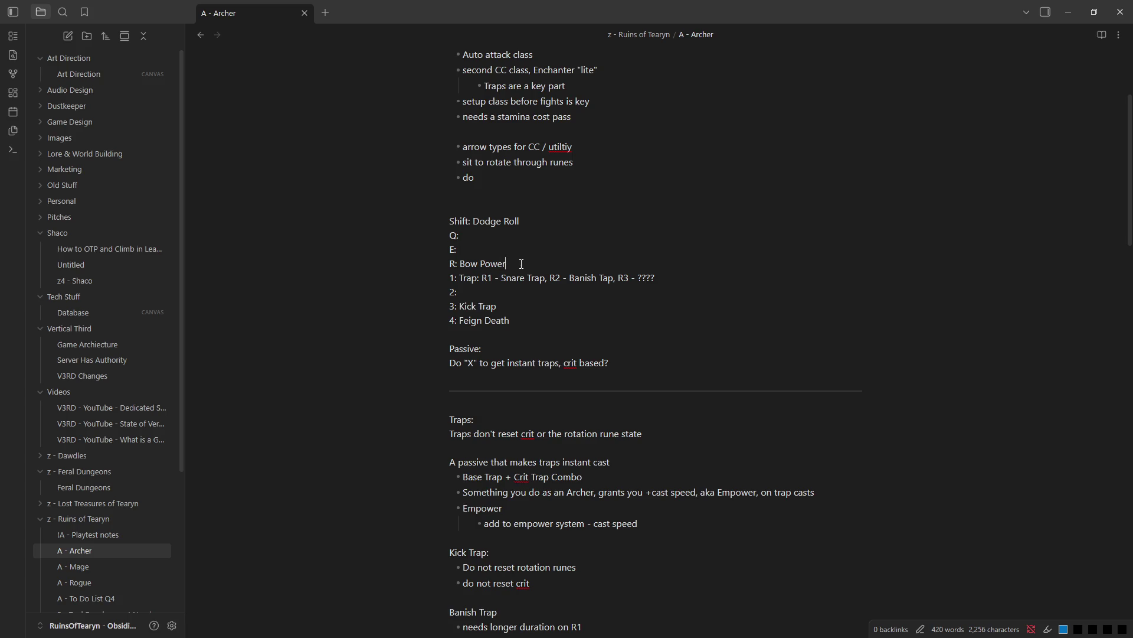
pyautogui.keyDown('shift'); pyautogui.click(461, 262); pyautogui.keyUp('shift')
pyautogui.press('BackSpace')
pyautogui.click(476, 262)
pyautogui.write('Kick Trap')
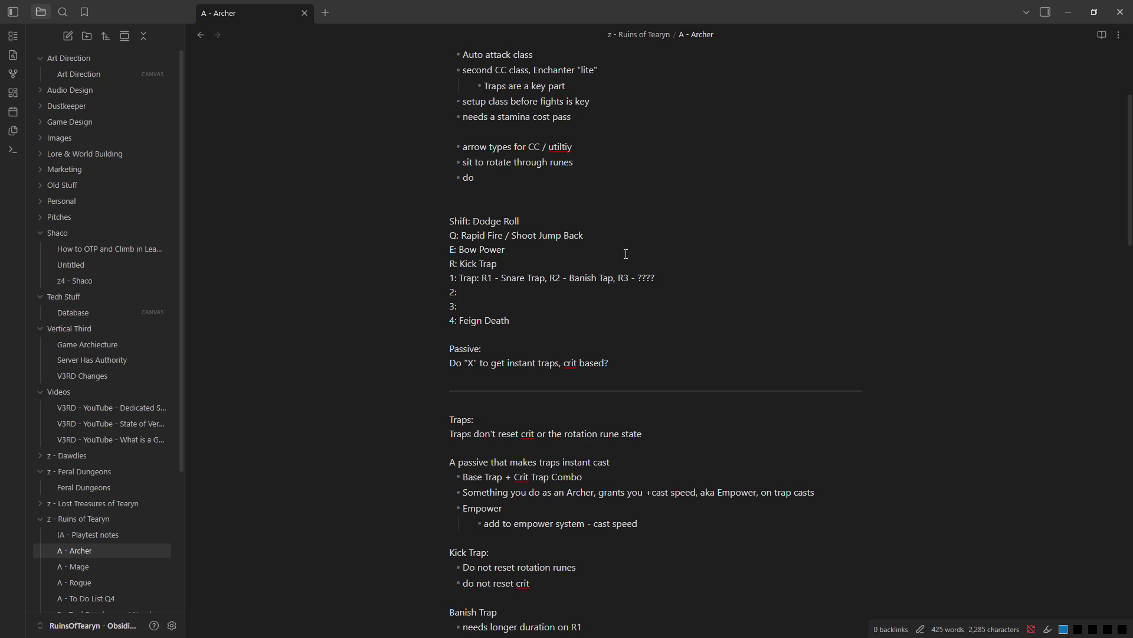
# - Minimize Obsidian to return to the game
pyautogui.click(1071, 13)
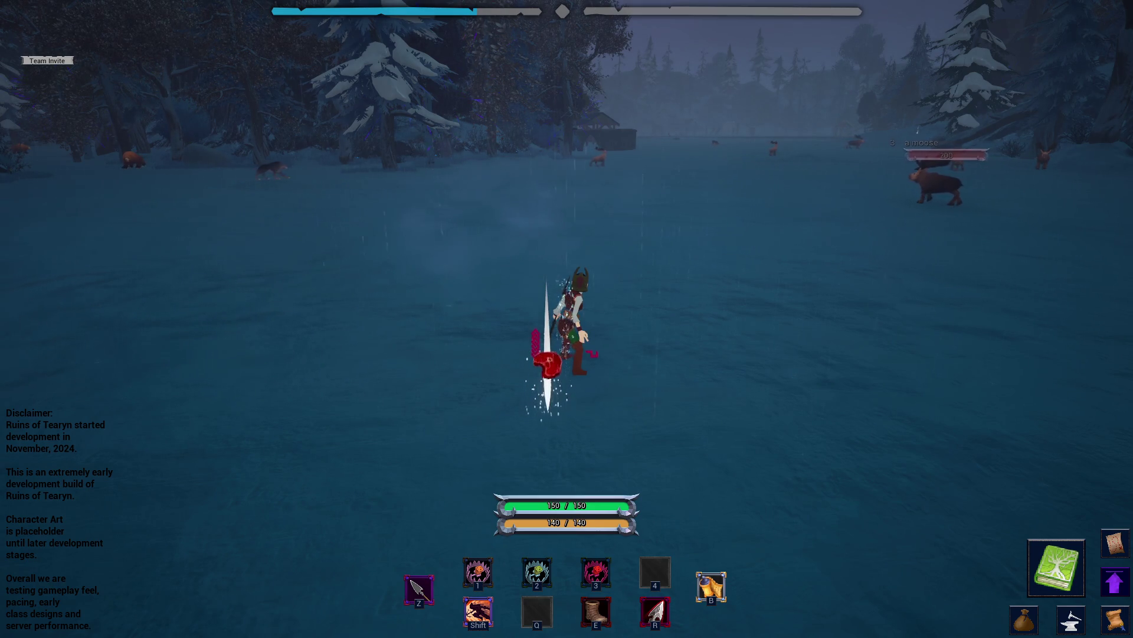
# - Test hotkey abilities including Summon Firepots while running through the snowy forest
pyautogui.press('2')
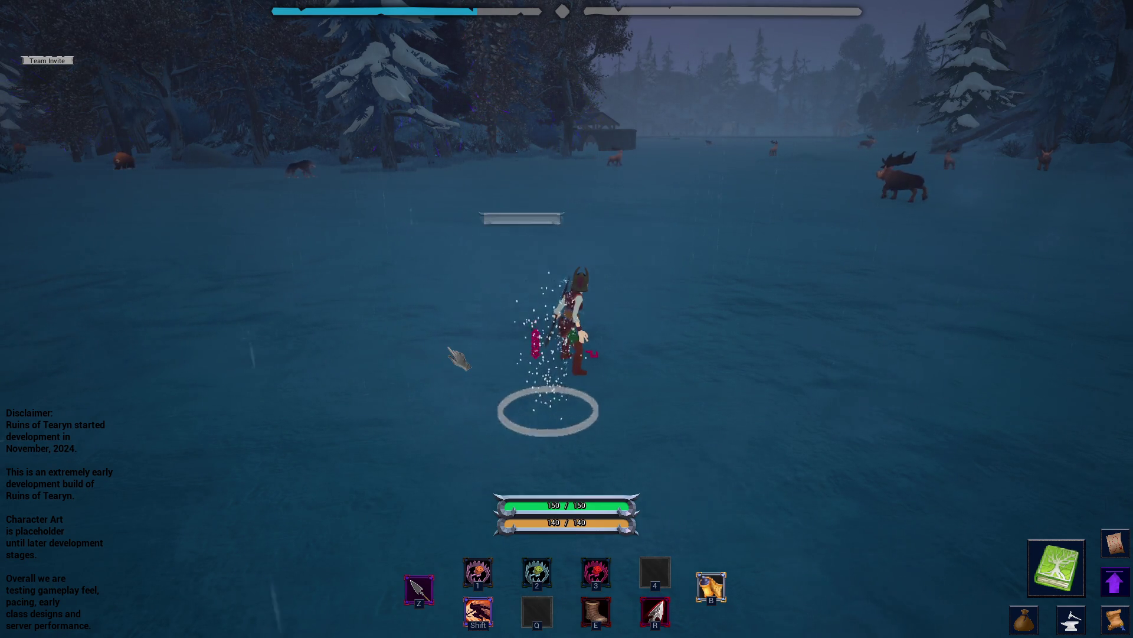
pyautogui.press('shift')
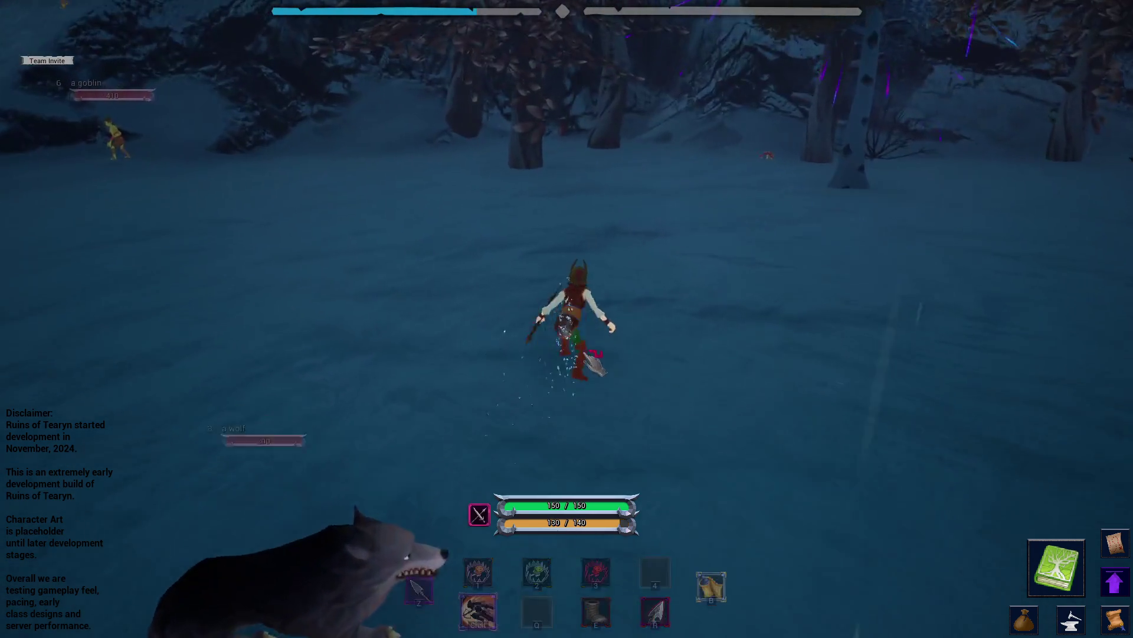
pyautogui.press('f')
pyautogui.press('w')
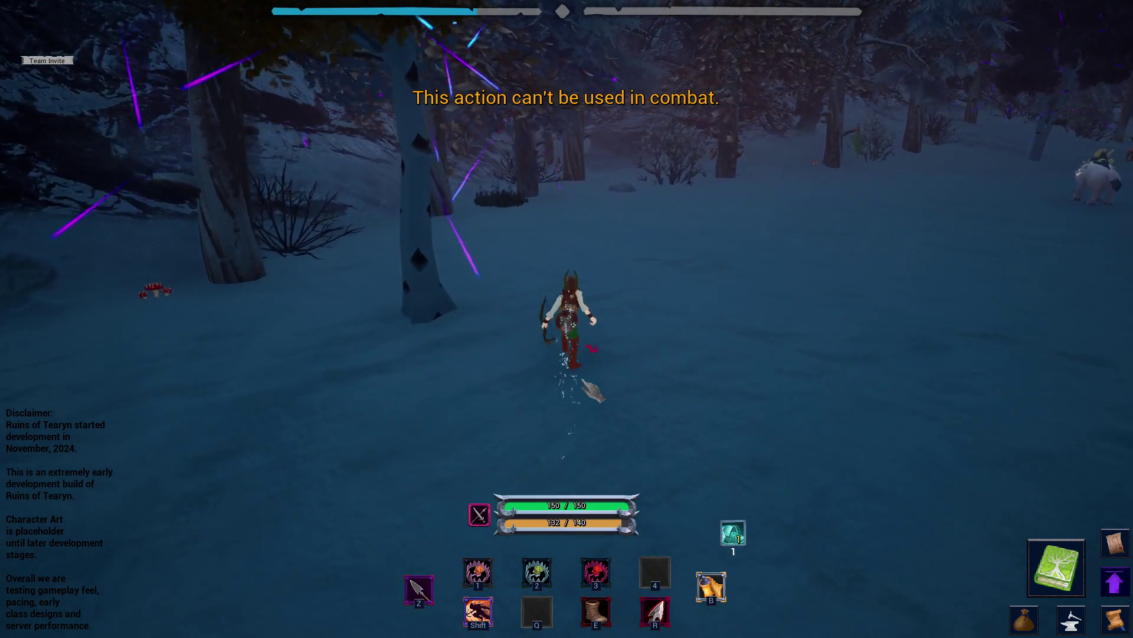
pyautogui.press('w')
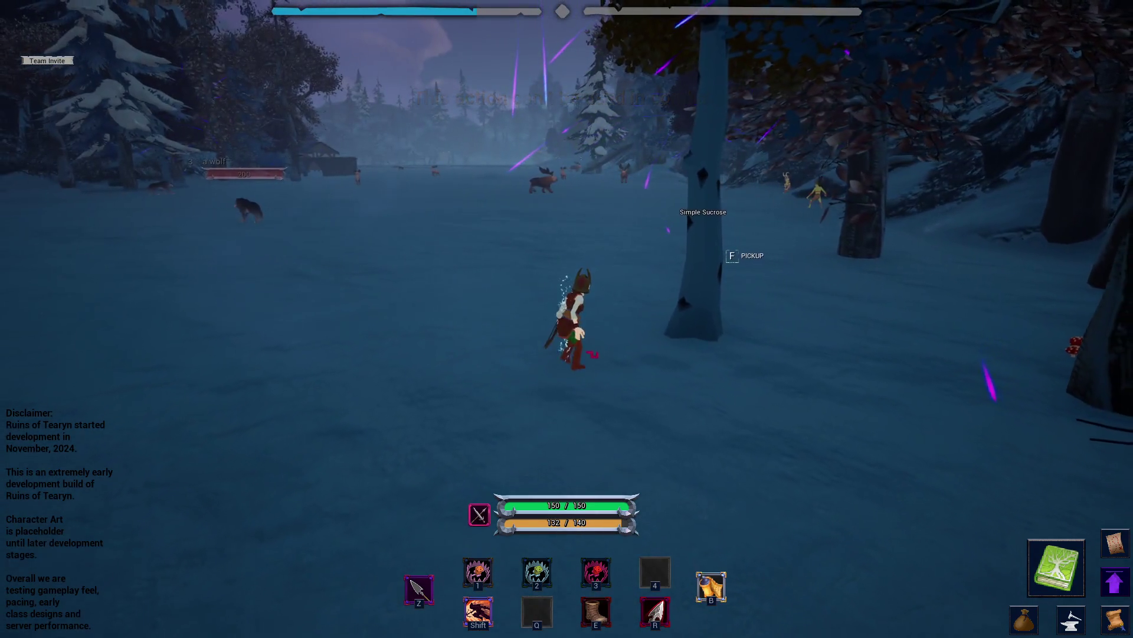
pyautogui.press('w')
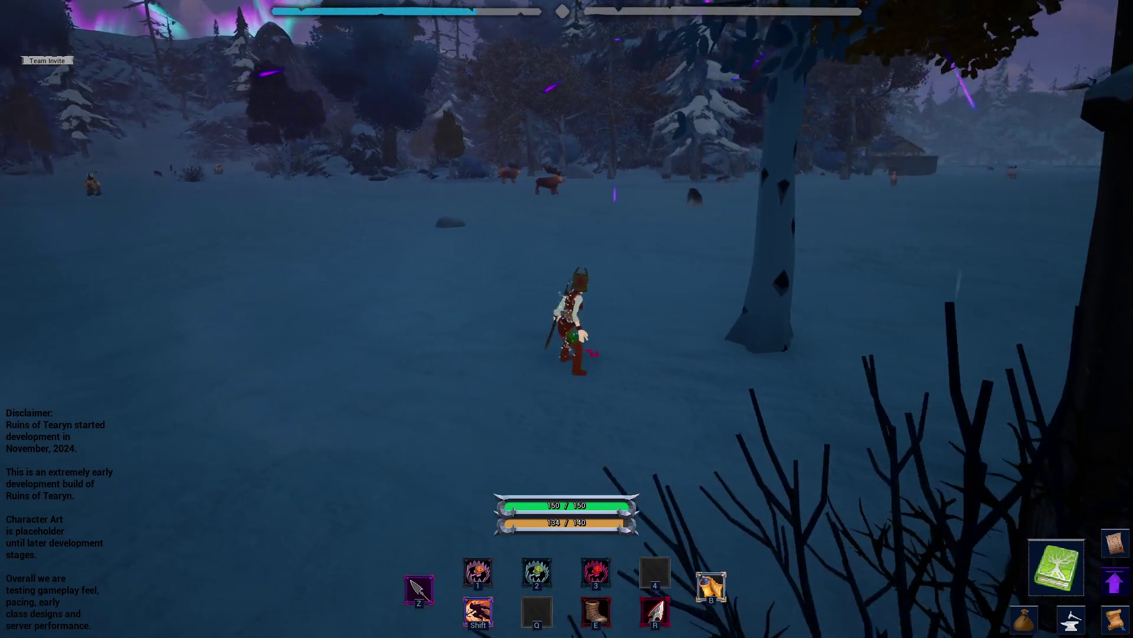
pyautogui.press('1')
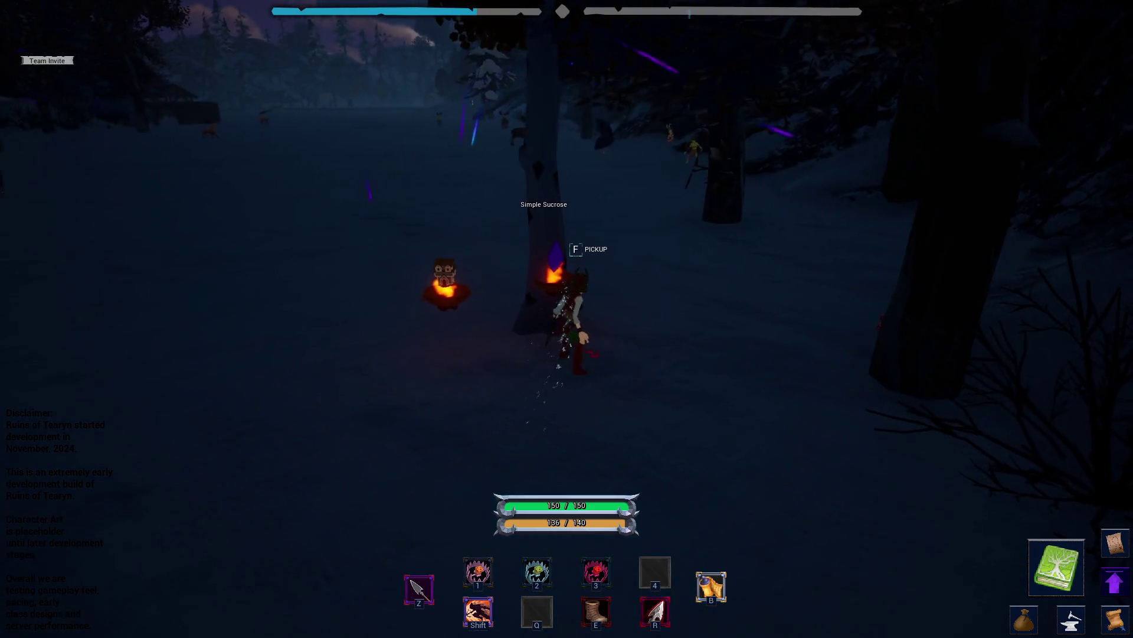
# - Run past the campfire to a target dummy, checking the inventory on the way, then switch to the note
pyautogui.press('w')
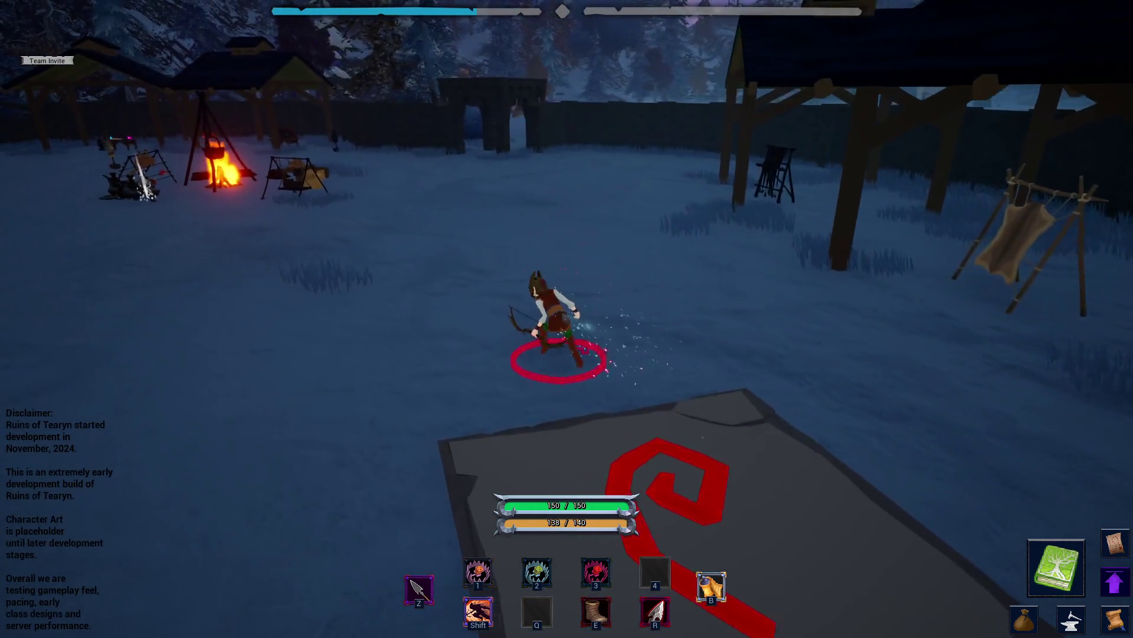
pyautogui.press('w')
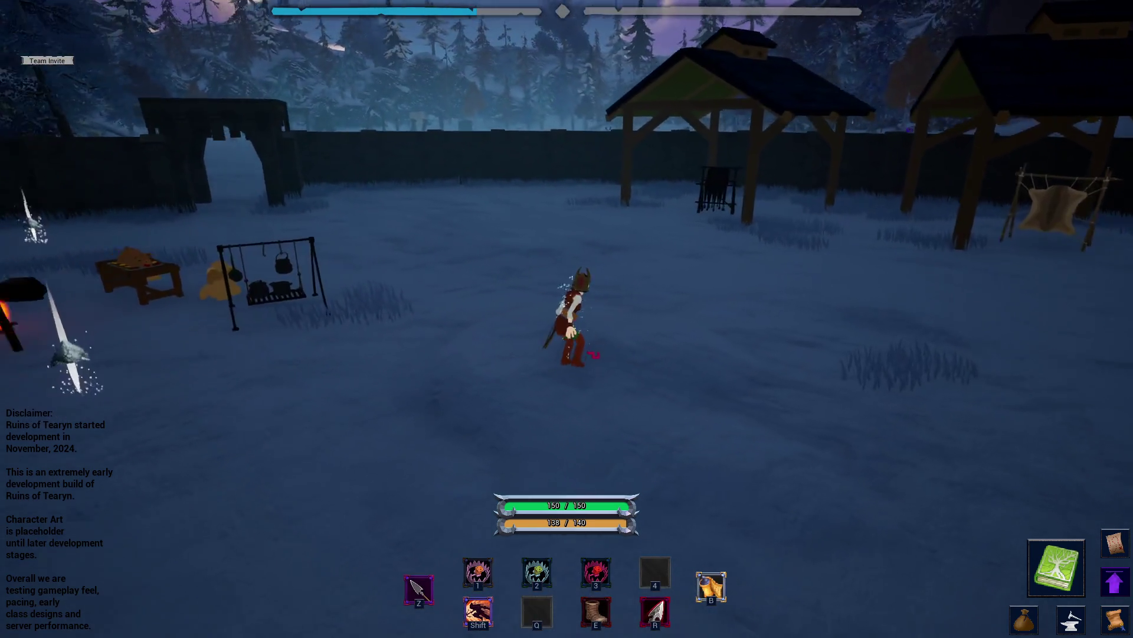
pyautogui.press('i')
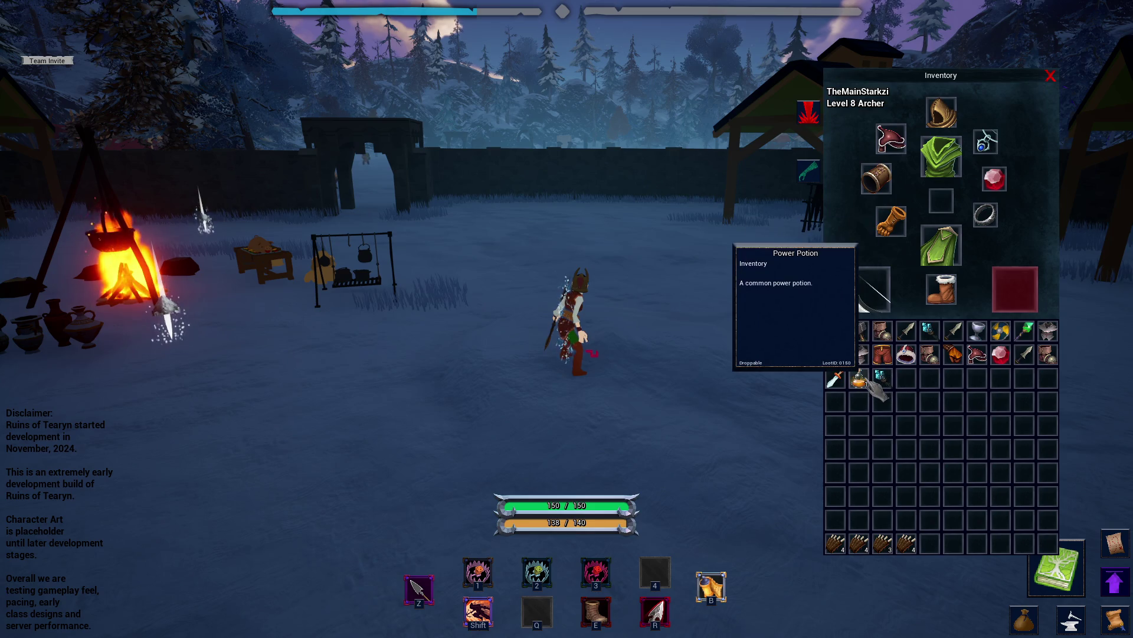
pyautogui.press('i')
pyautogui.press('w')
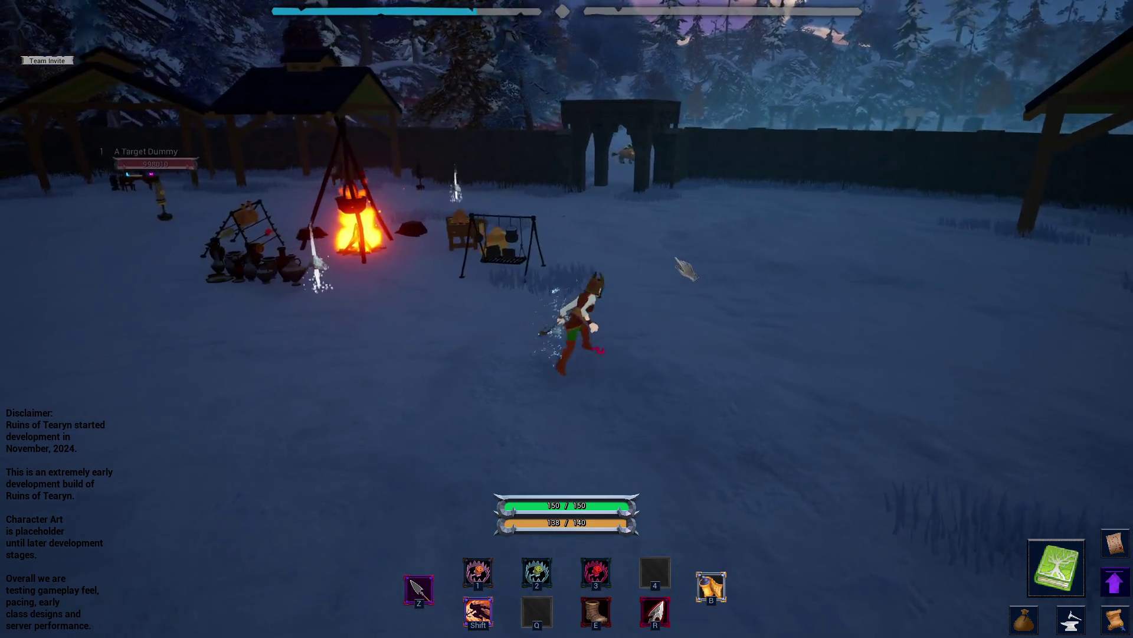
pyautogui.press('w')
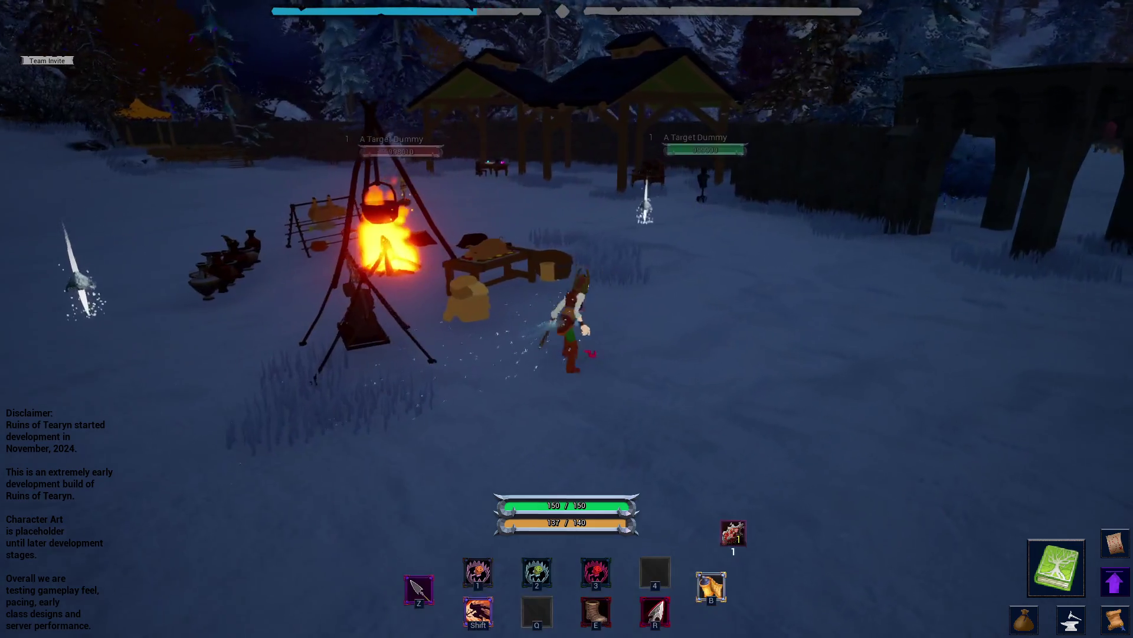
pyautogui.press('w')
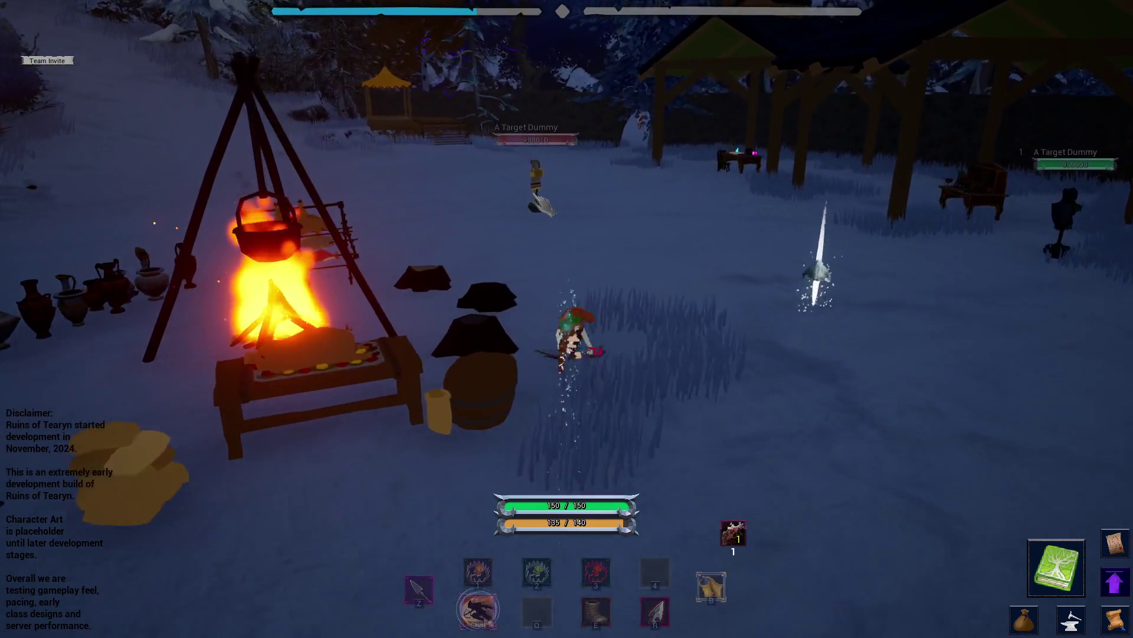
pyautogui.press('w')
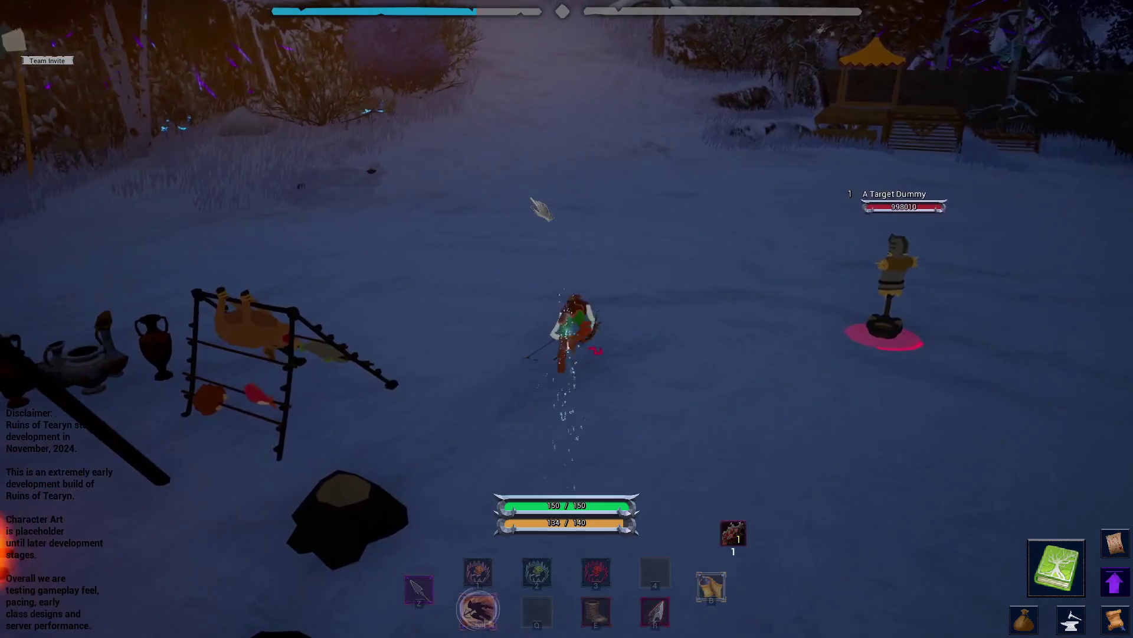
pyautogui.press('w')
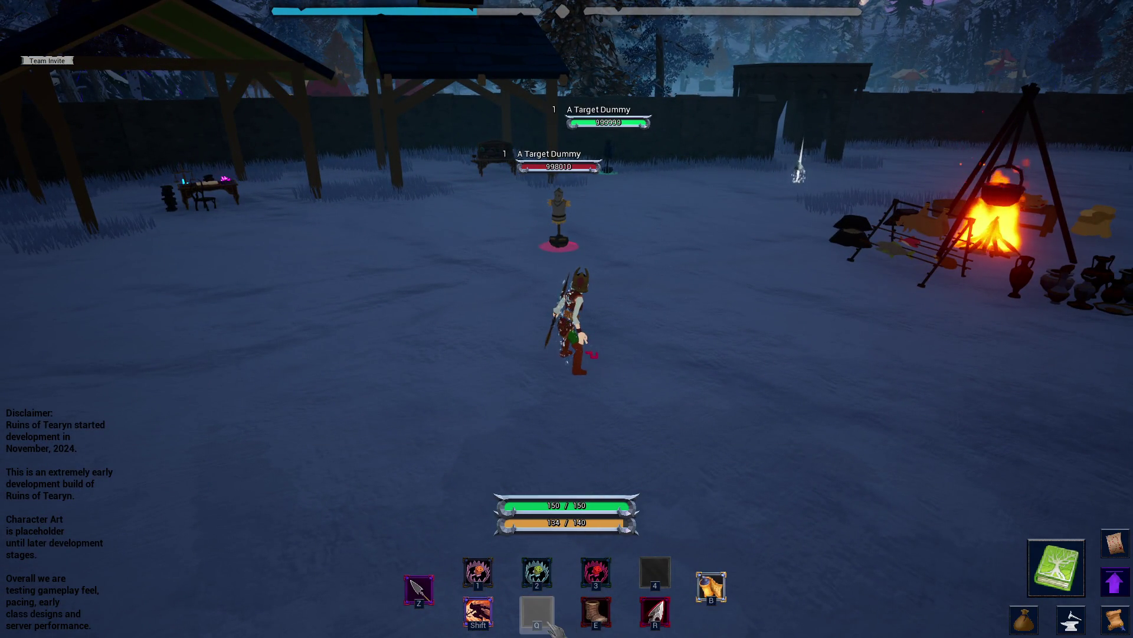
pyautogui.press('a')
pyautogui.hotkey('alt', 'Tab')
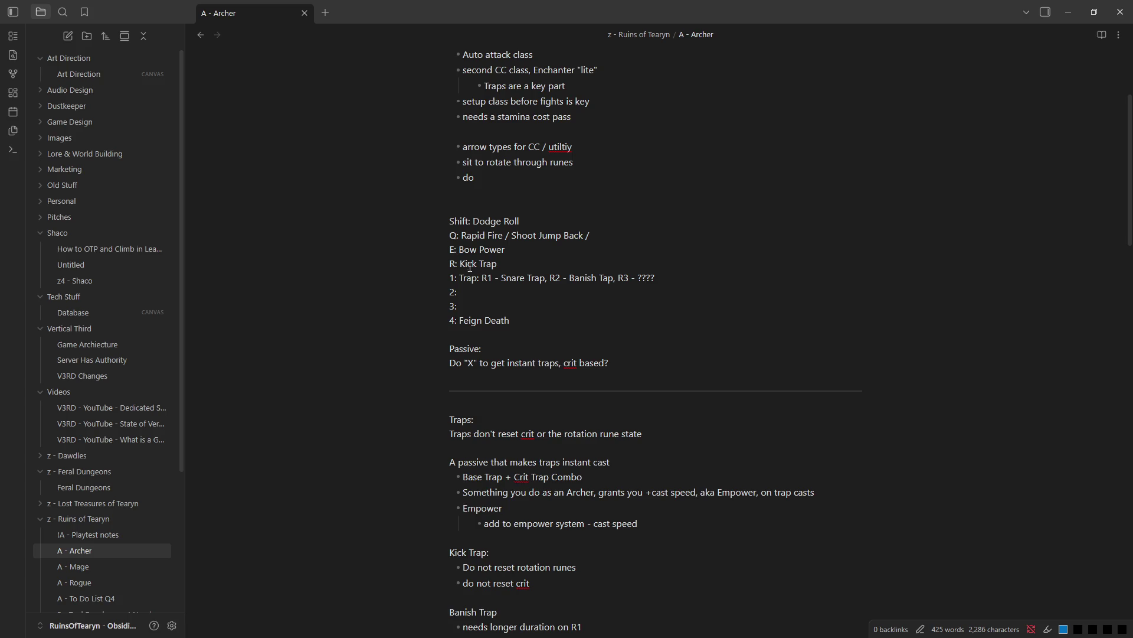
pyautogui.scroll(2, 566, 367)
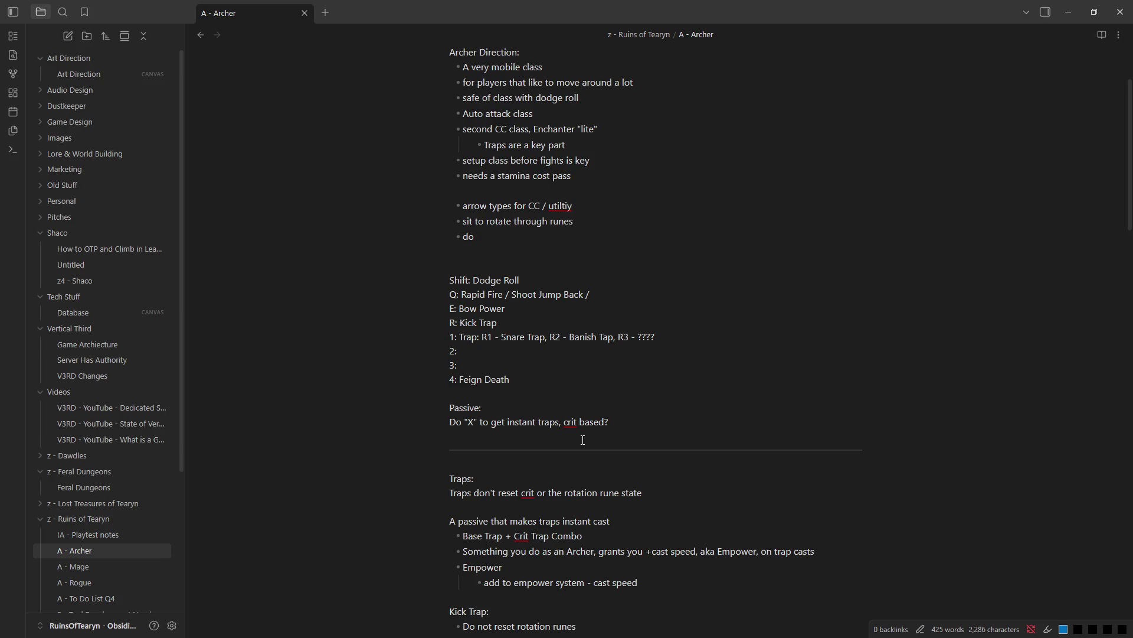
pyautogui.scroll(-2, 582, 440)
pyautogui.scroll(-1, 583, 439)
pyautogui.scroll(-1, 583, 439)
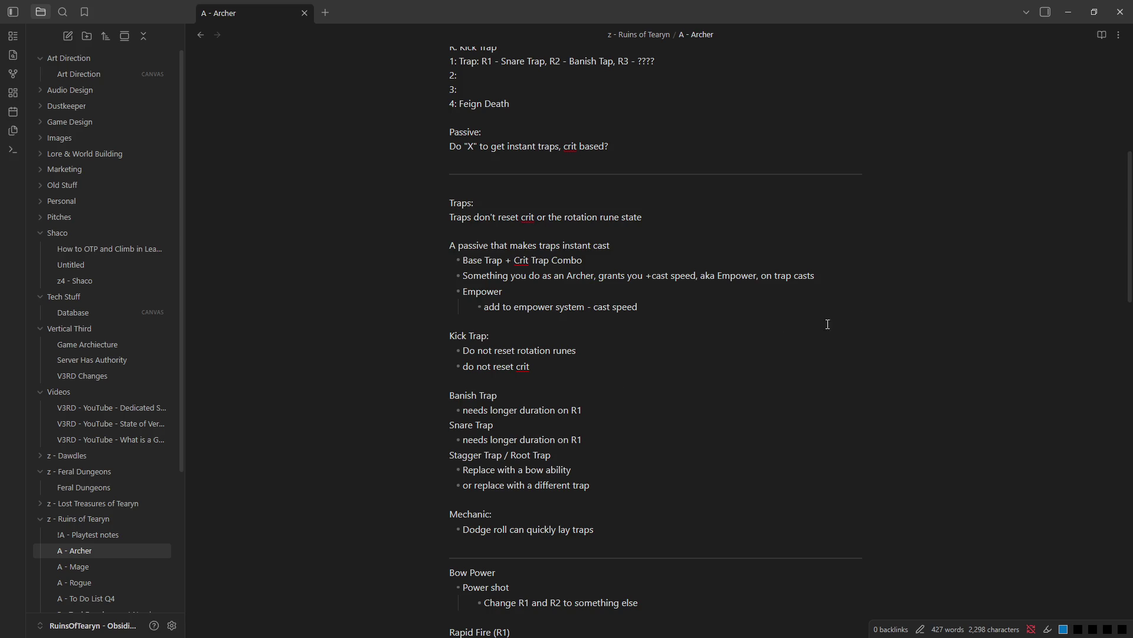
# - Minimize Obsidian after reviewing the trap sections to return to the game
pyautogui.click(1075, 16)
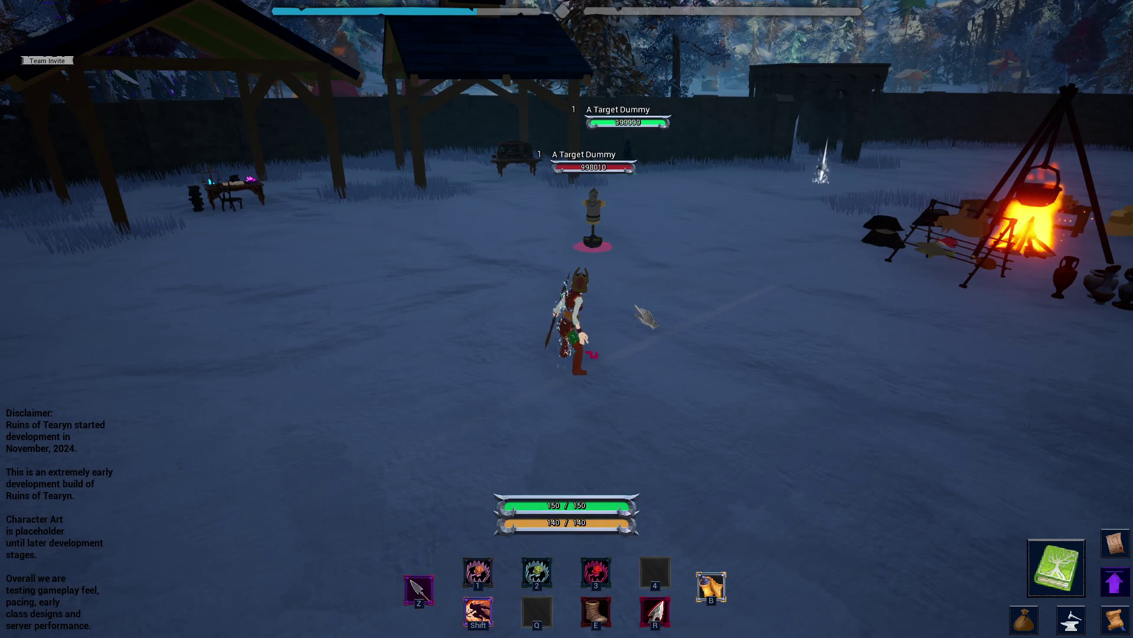
# - Run and dodge-roll the Archer around the target dummies, then bring up the window switcher
pyautogui.hotkey('alt', 'Tab')
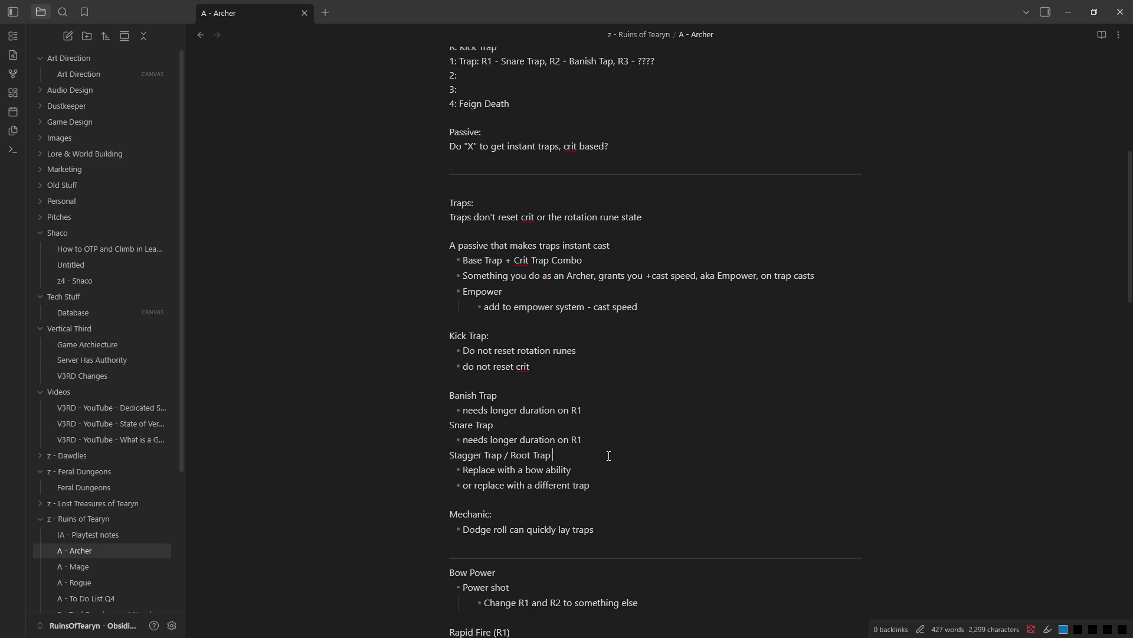
pyautogui.hotkey('alt', 'Tab')
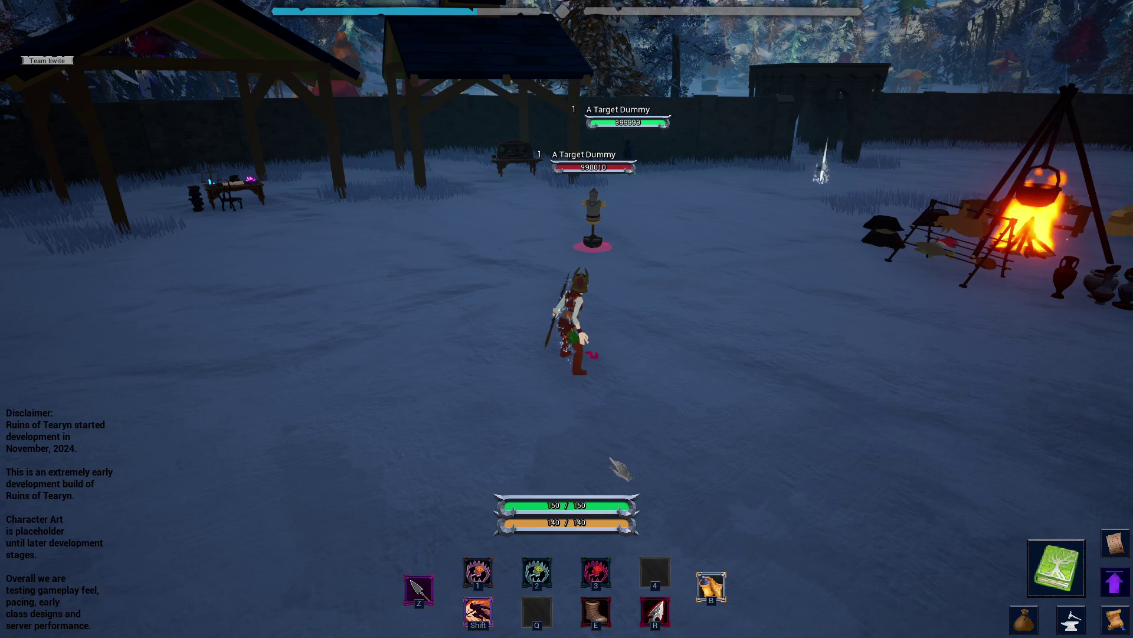
pyautogui.press('d')
pyautogui.press('a')
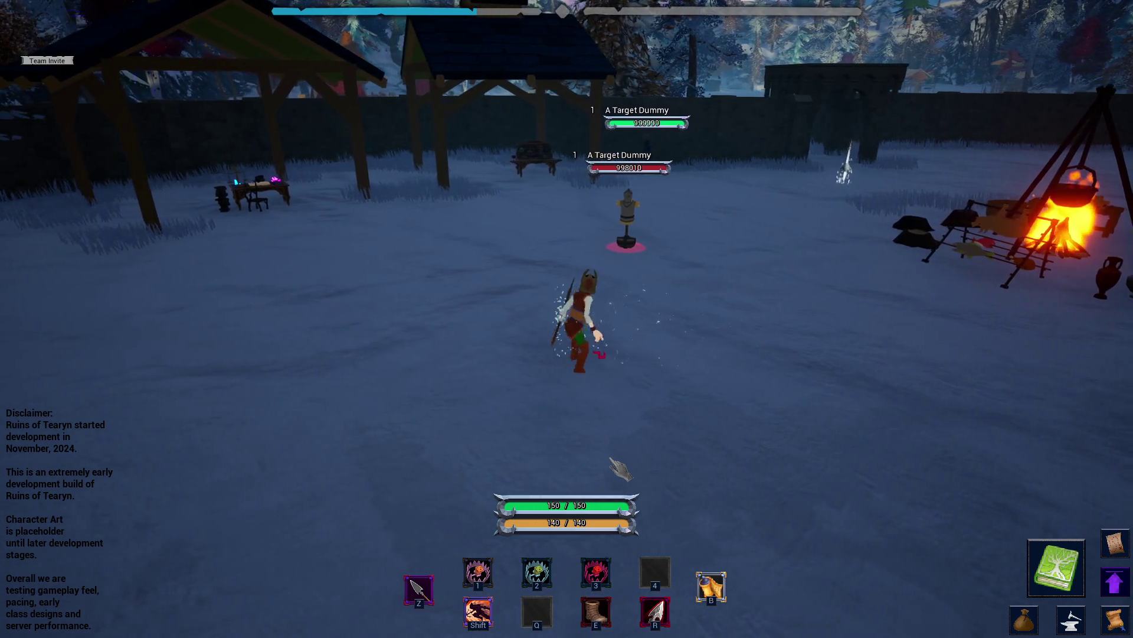
pyautogui.press('d')
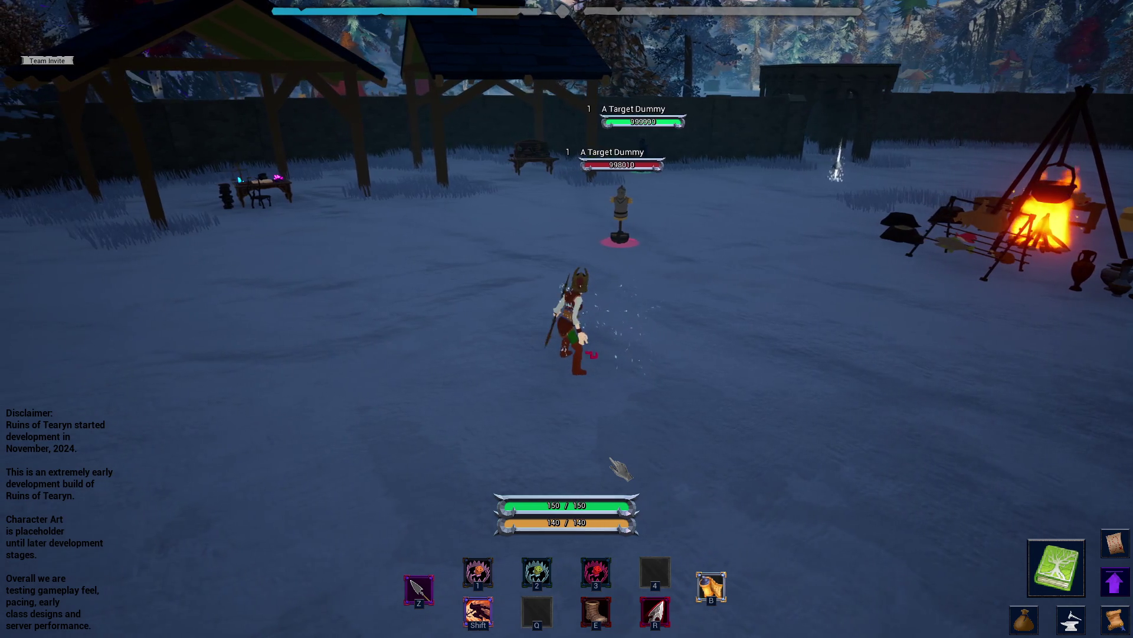
pyautogui.press('d')
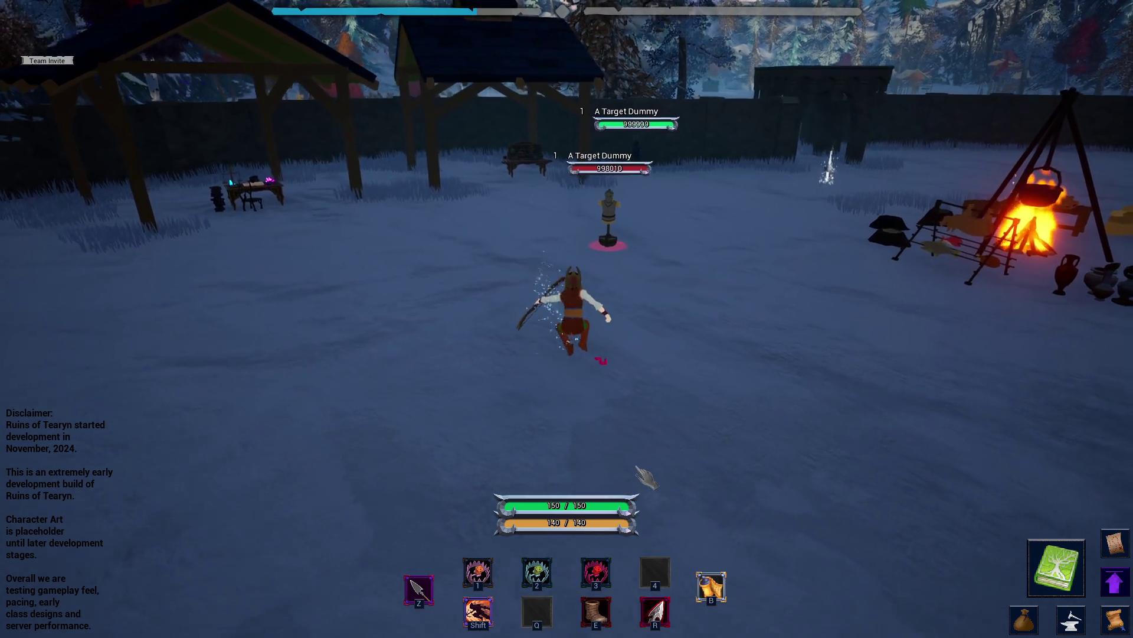
pyautogui.press('a')
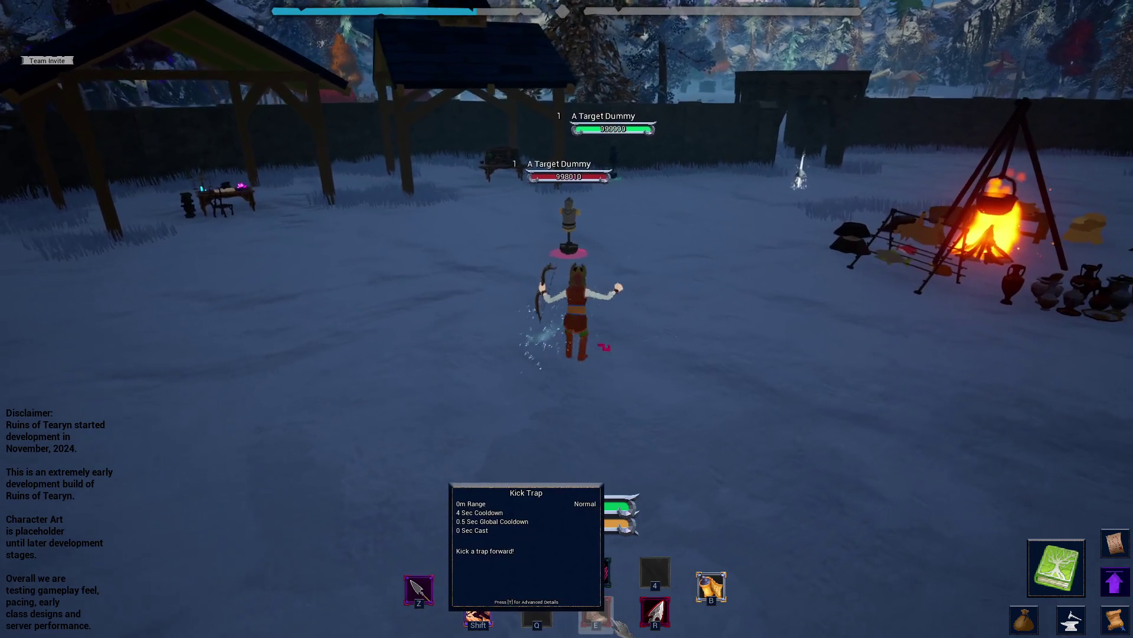
pyautogui.press('a')
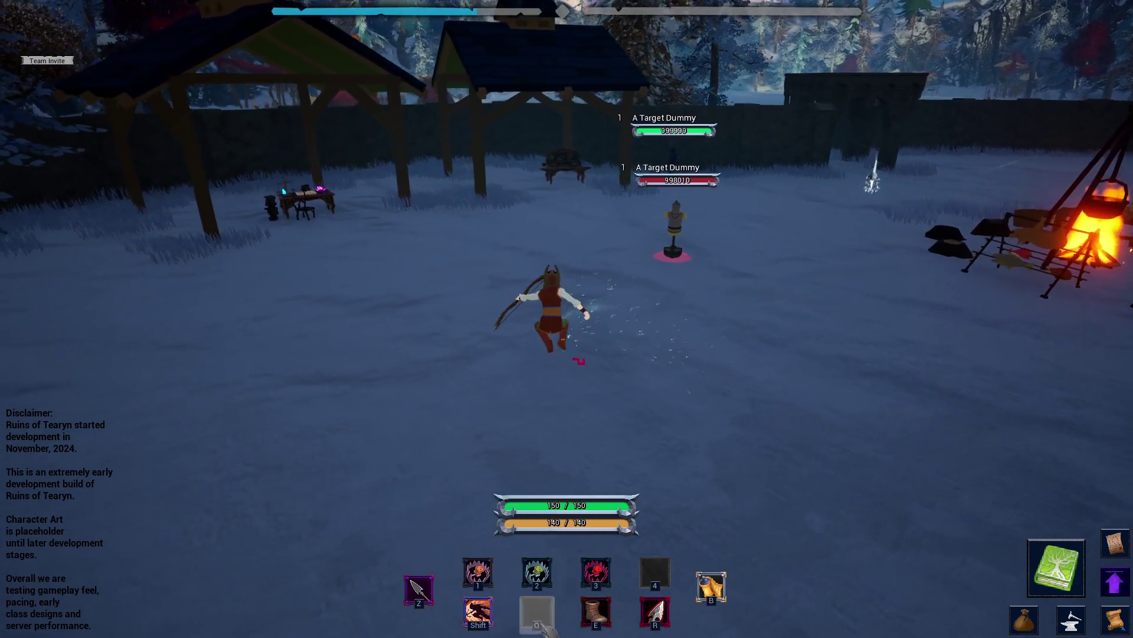
pyautogui.press('shift')
pyautogui.press('w')
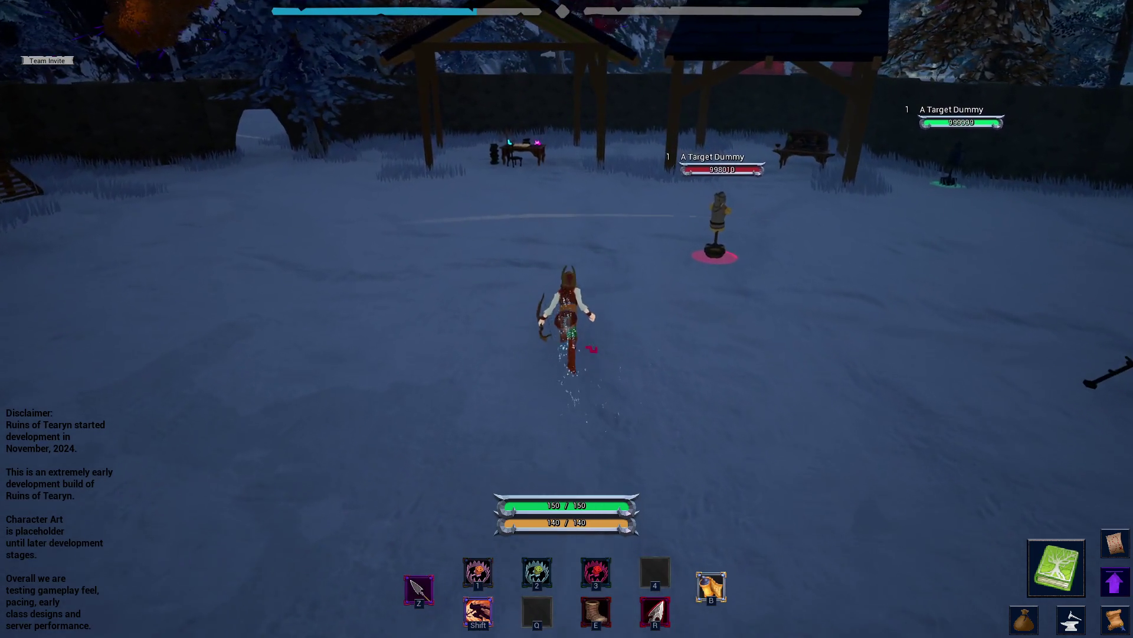
pyautogui.hotkey('alt', 'Tab')
pyautogui.moveTo(840, 266)
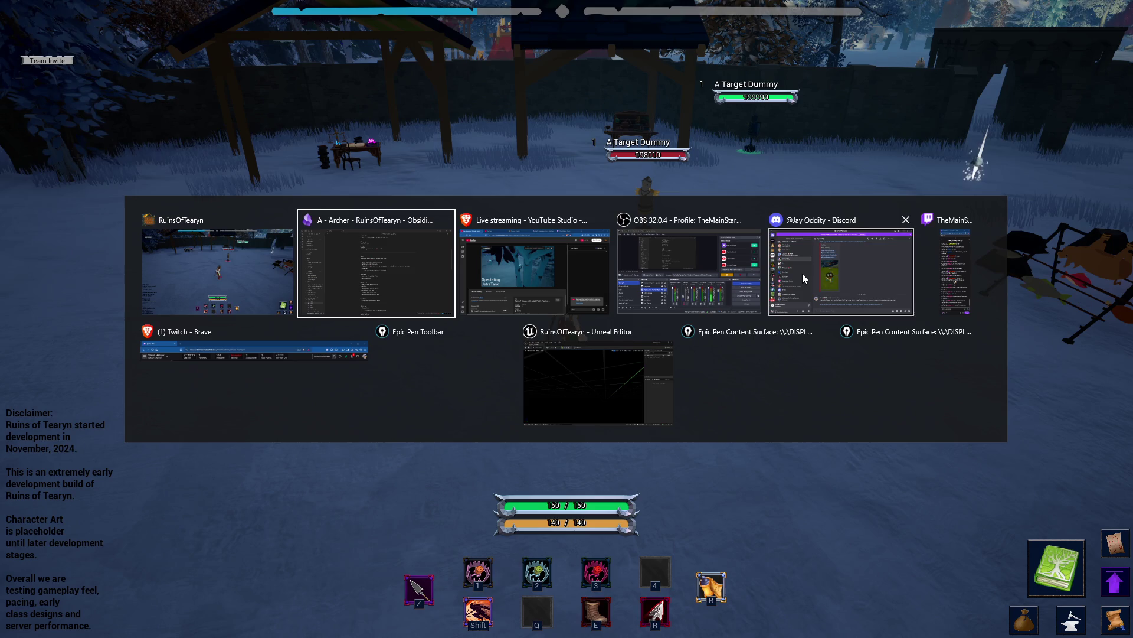
# - Filter the Content Drawer to Animation Sequences and open Animation_Synty_Core_AimPose_Center
pyautogui.click(598, 381)
pyautogui.click(40, 627)
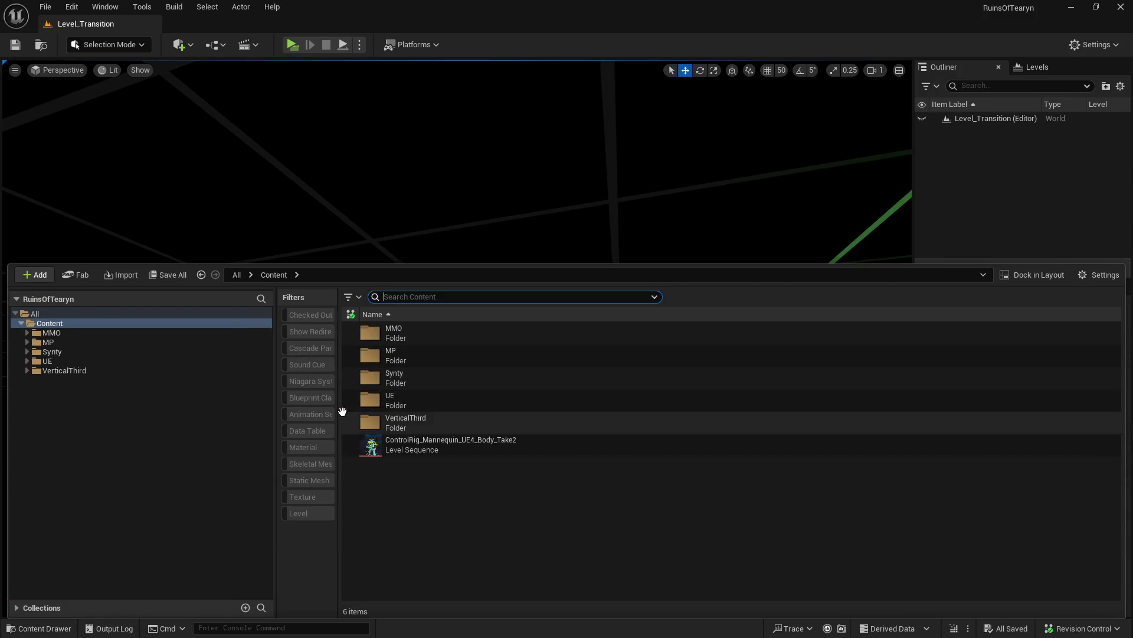
pyautogui.click(308, 413)
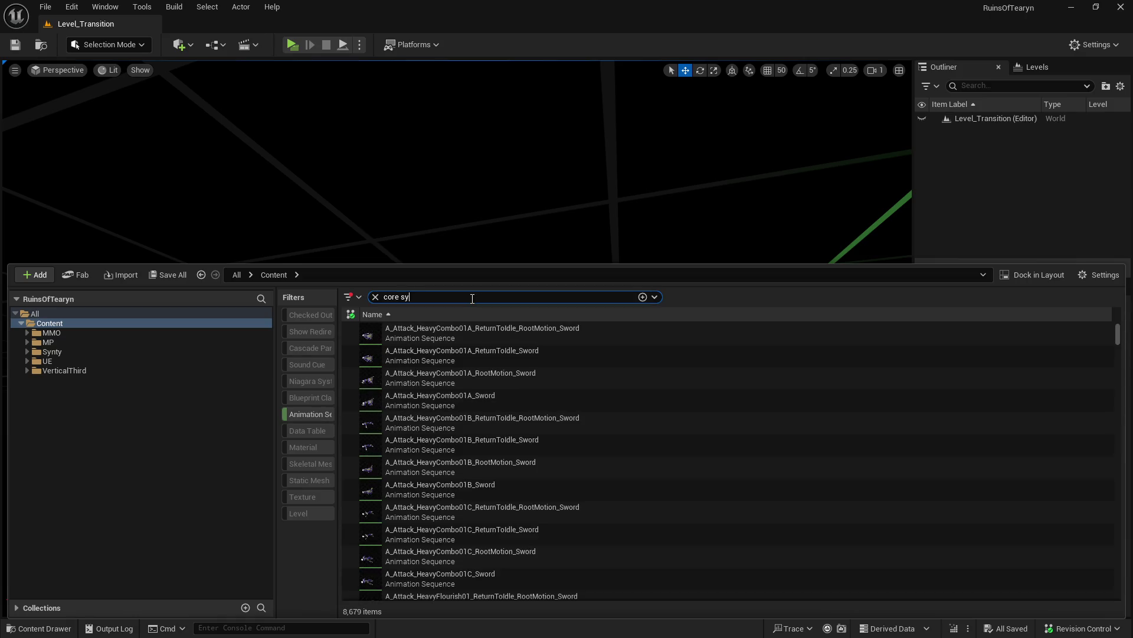
pyautogui.doubleClick(461, 334)
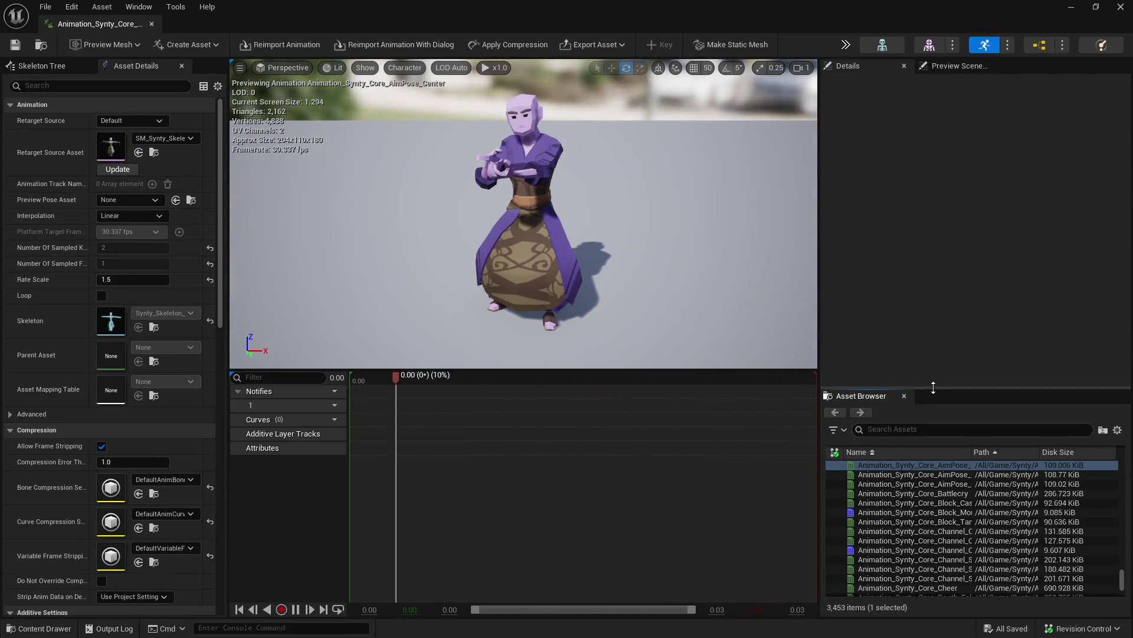
# - Preview SparrowEmote_Bow_M1 and AS_Bow_Attack_01 through 03 from the bow search results
pyautogui.moveTo(934, 387); pyautogui.dragTo(952, 244)
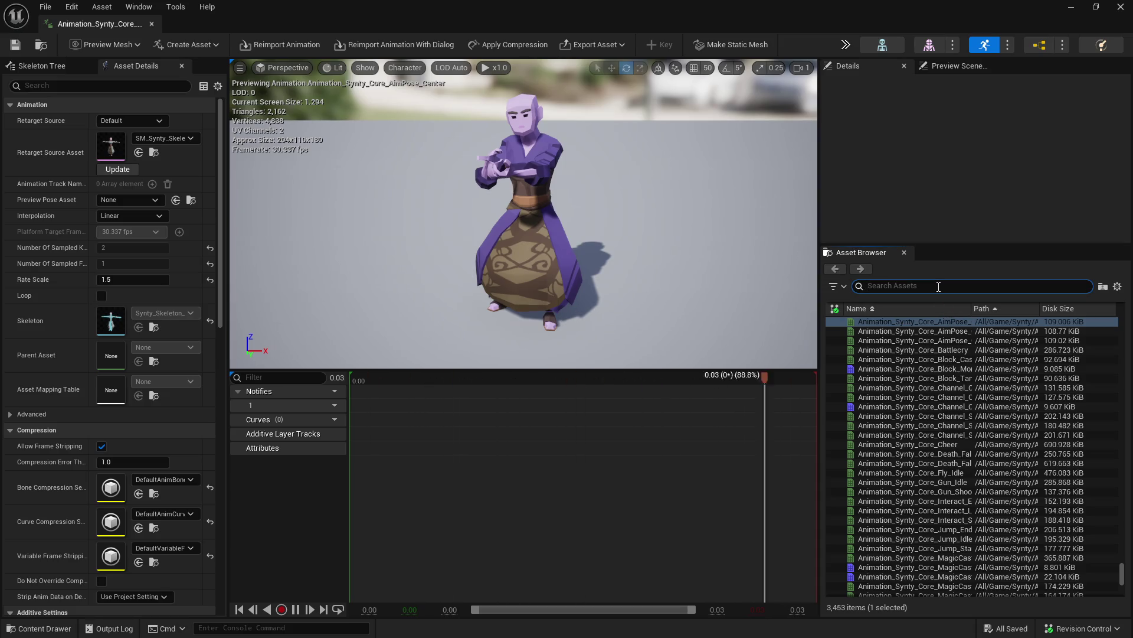
pyautogui.write('bow')
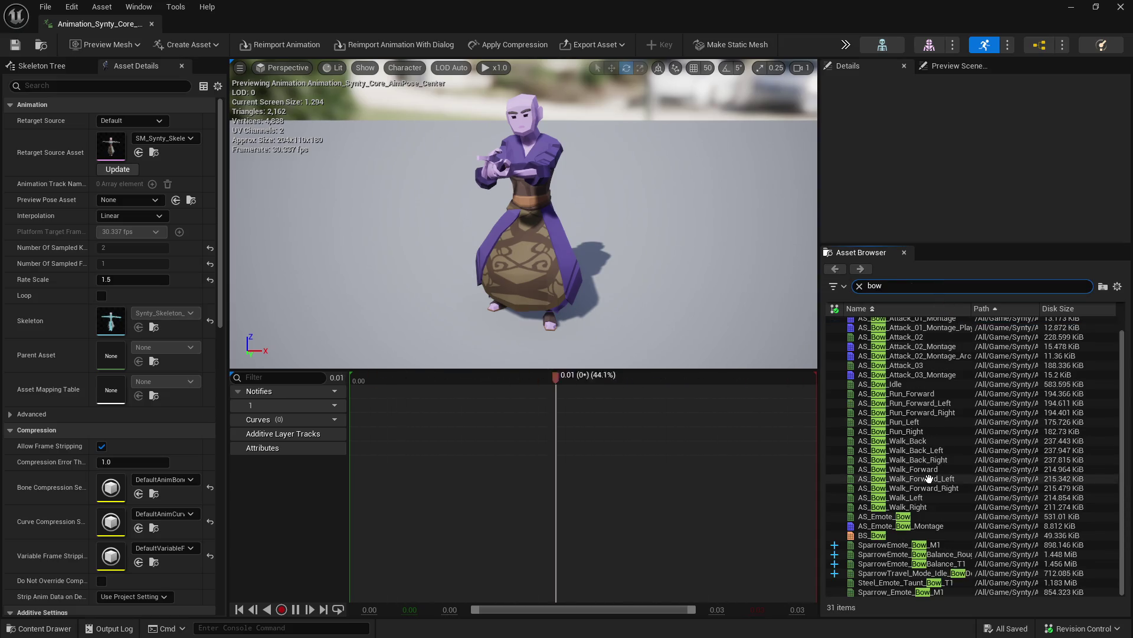
pyautogui.click(917, 546)
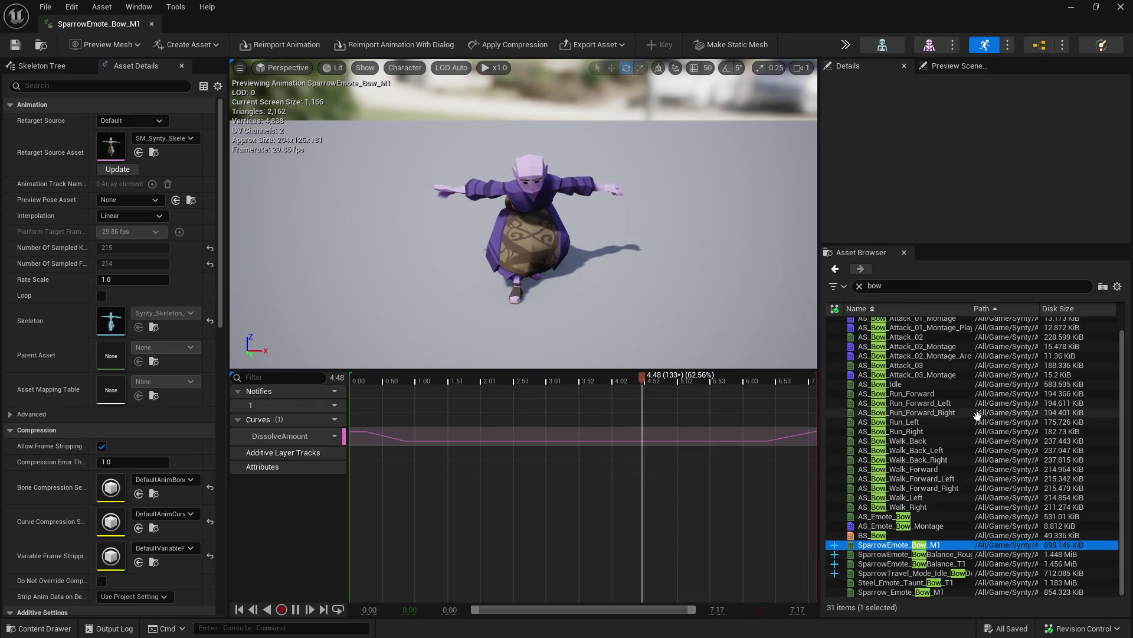
pyautogui.scroll(1, 974, 410)
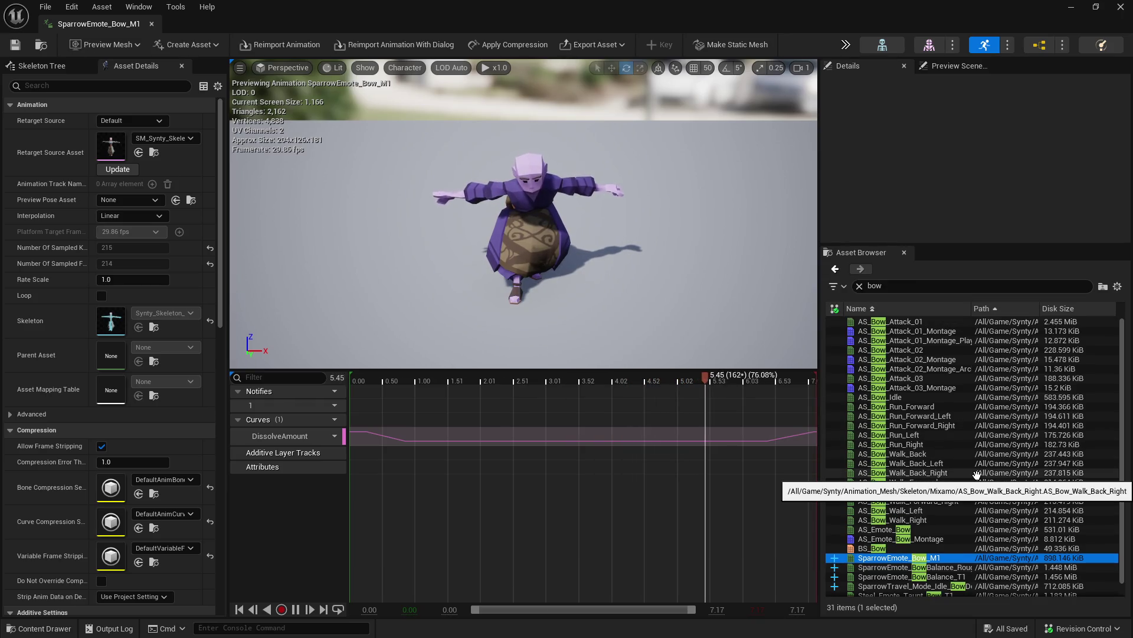
pyautogui.click(939, 321)
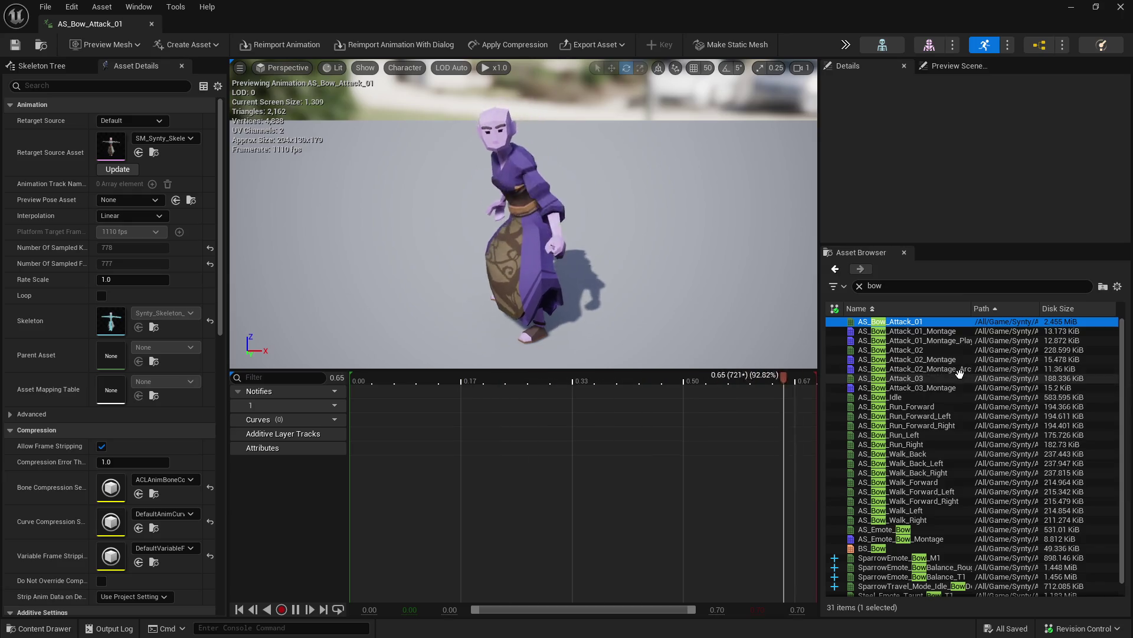
pyautogui.click(955, 351)
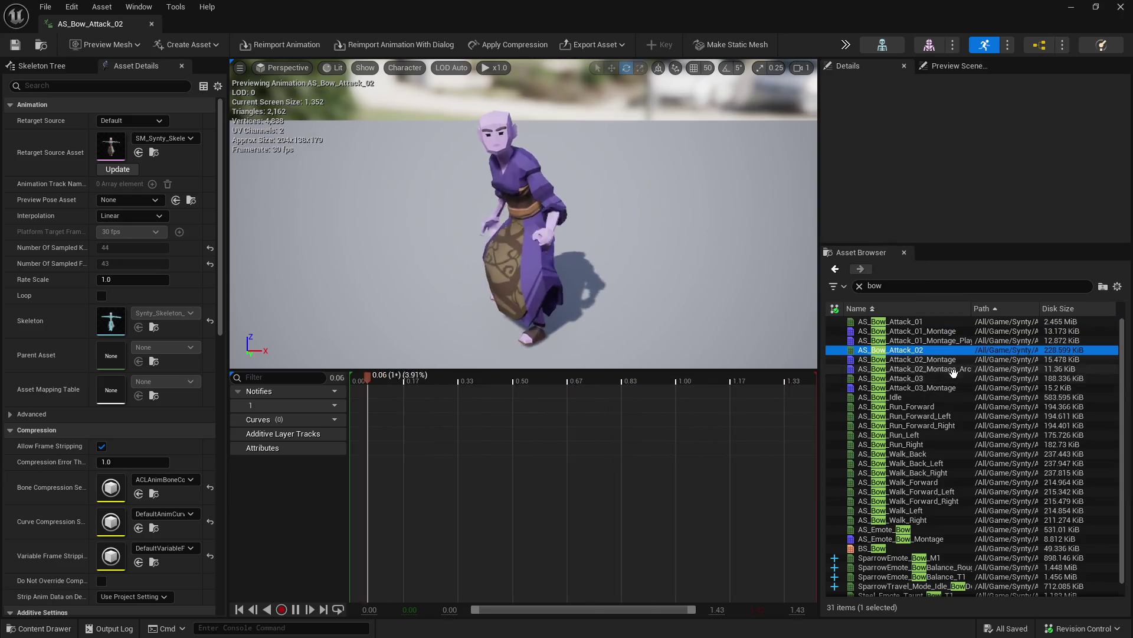
pyautogui.click(960, 379)
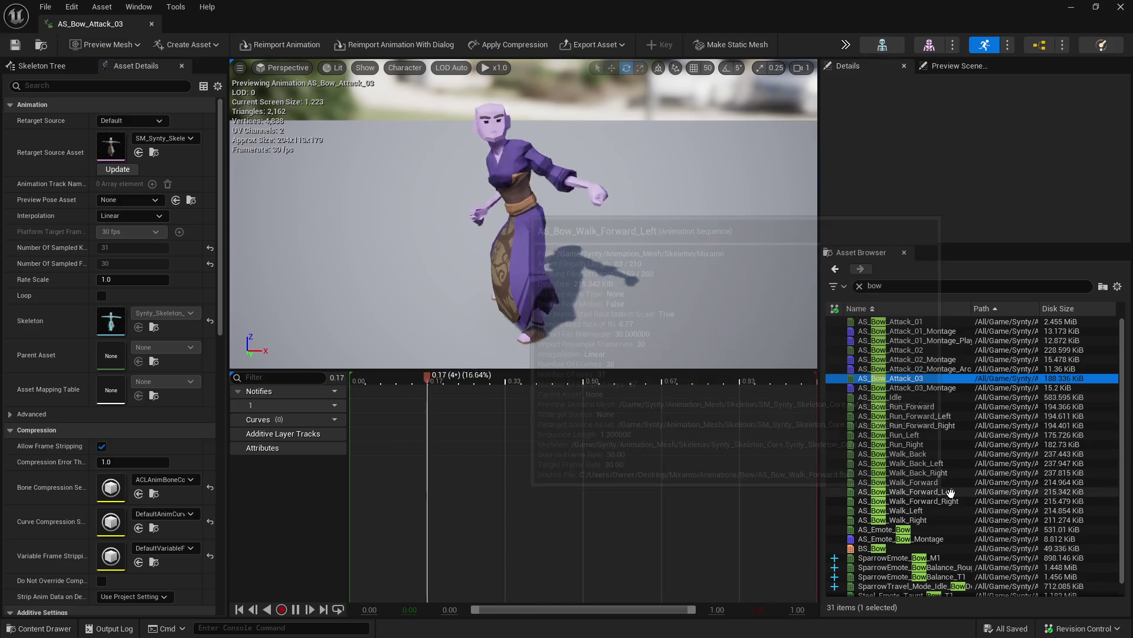
pyautogui.doubleClick(874, 285)
pyautogui.write('s')
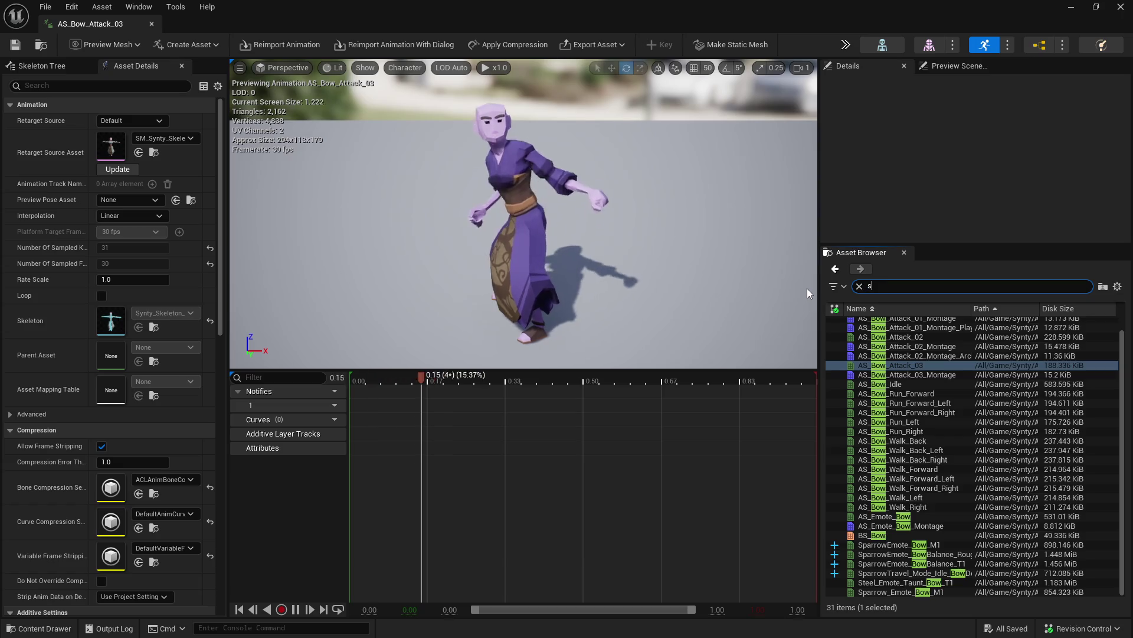
pyautogui.write('parrow')
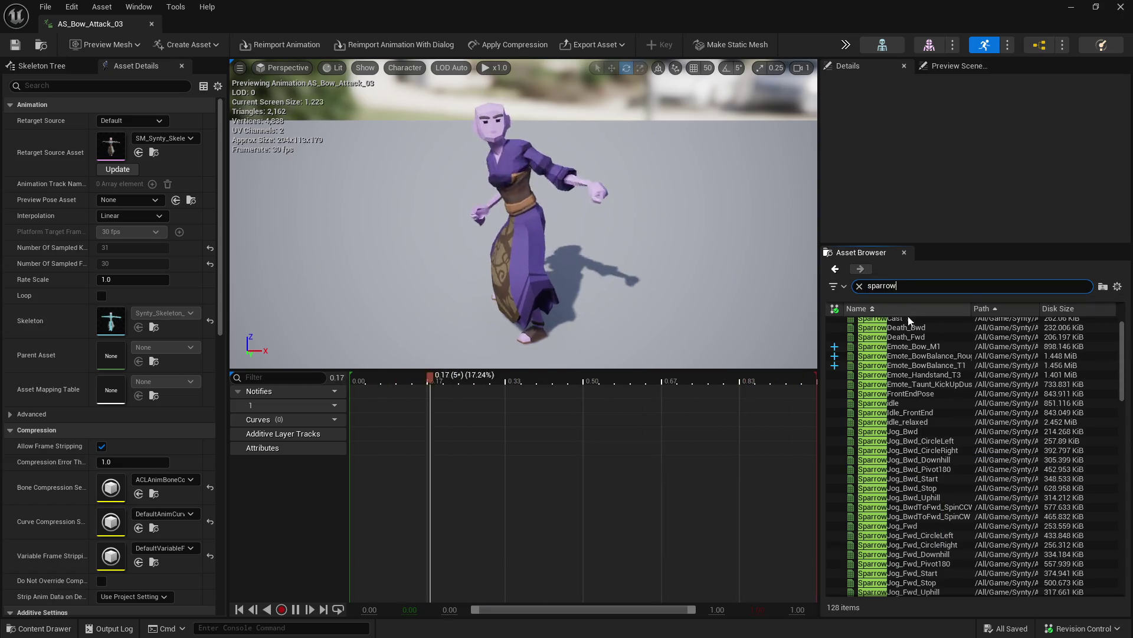
pyautogui.scroll(1, 912, 324)
# - Preview the Sparrow Cast, Emote_Bow, BowBalance, Handstand and idle animations
pyautogui.doubleClick(925, 330)
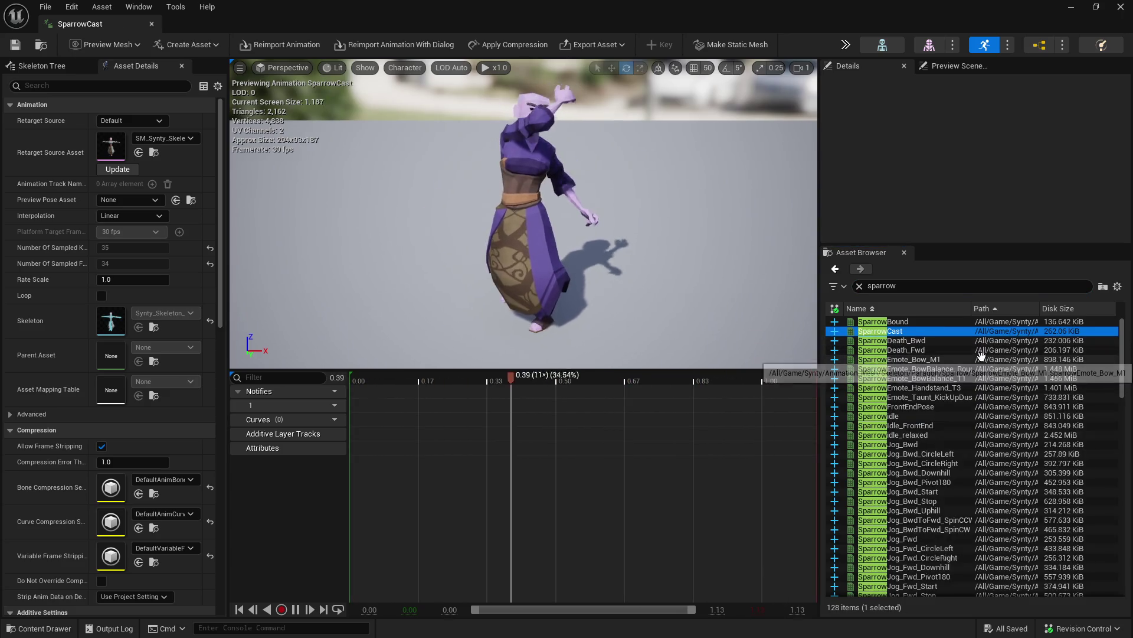
pyautogui.doubleClick(979, 367)
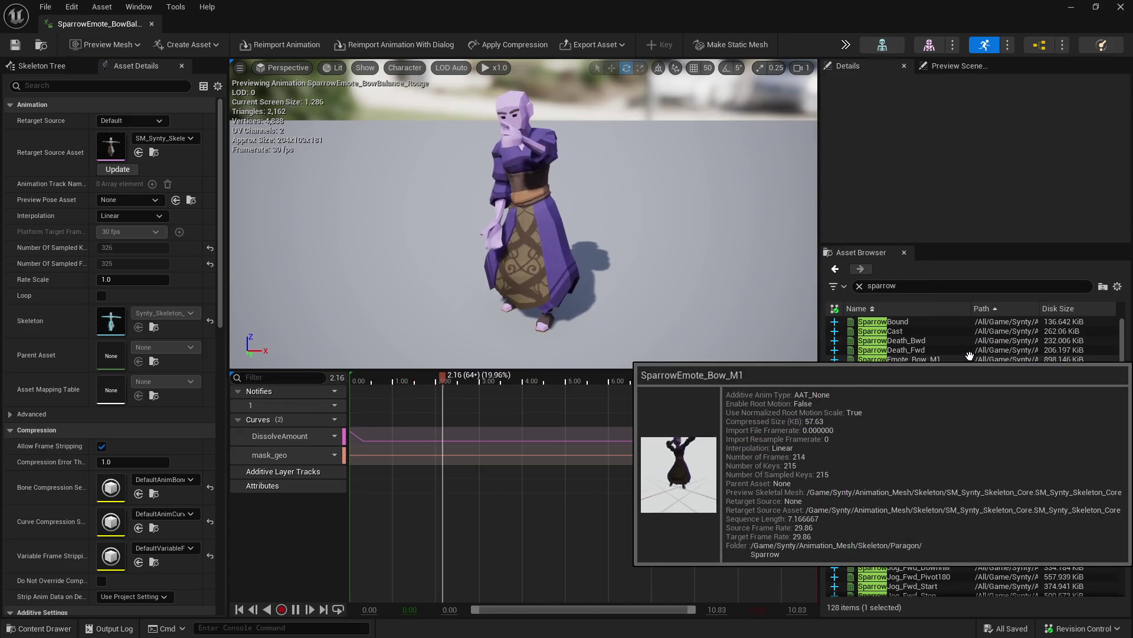
pyautogui.click(964, 356)
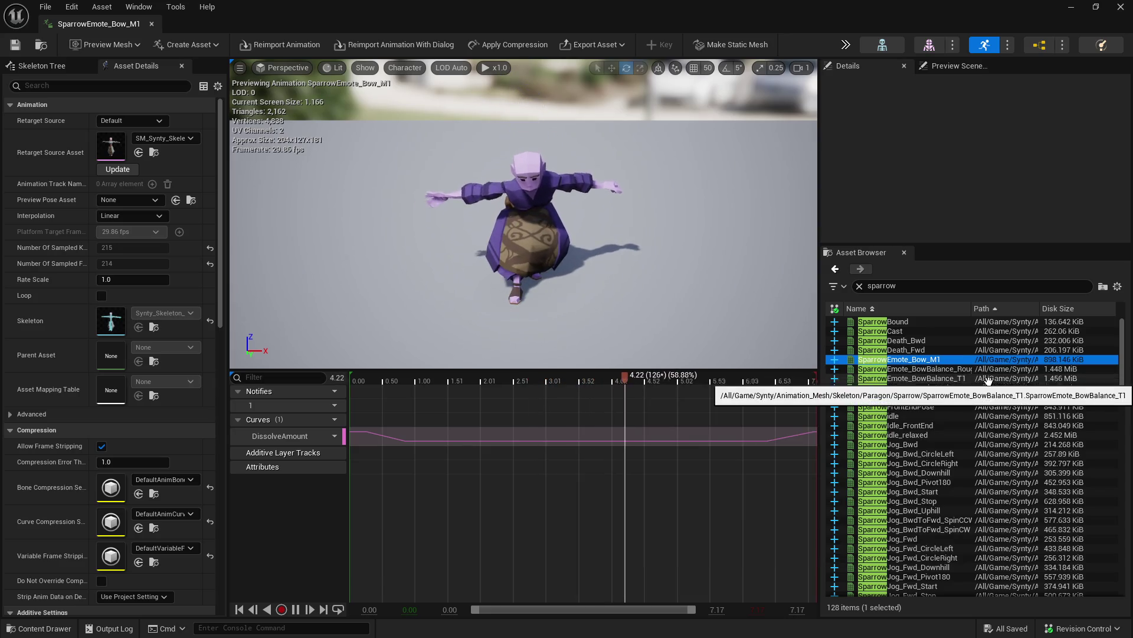
pyautogui.click(965, 378)
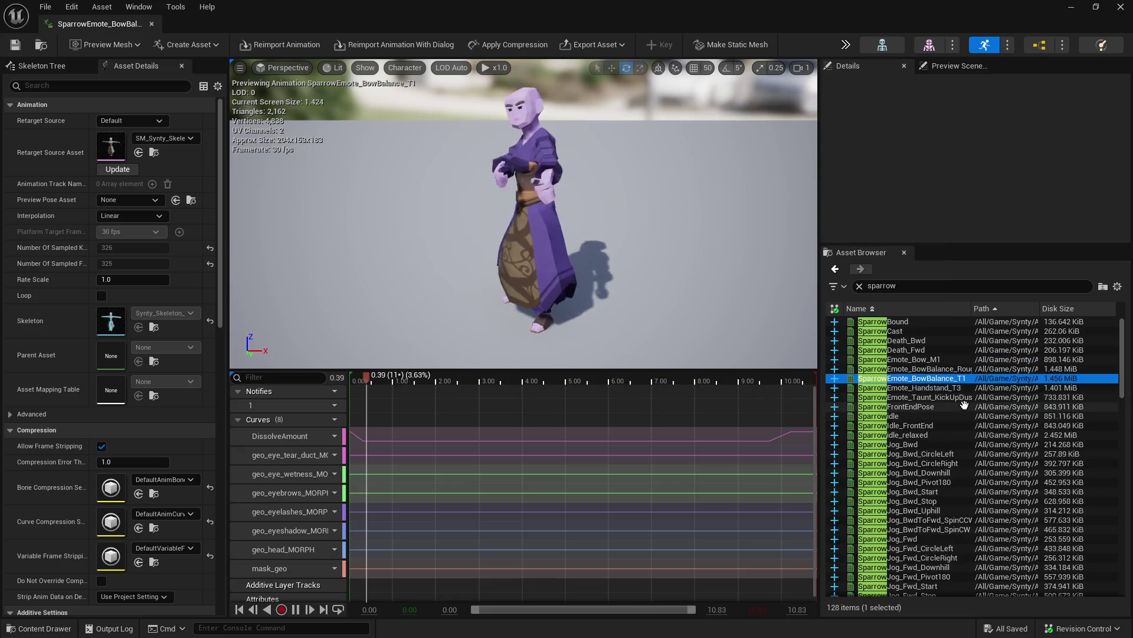
pyautogui.click(963, 387)
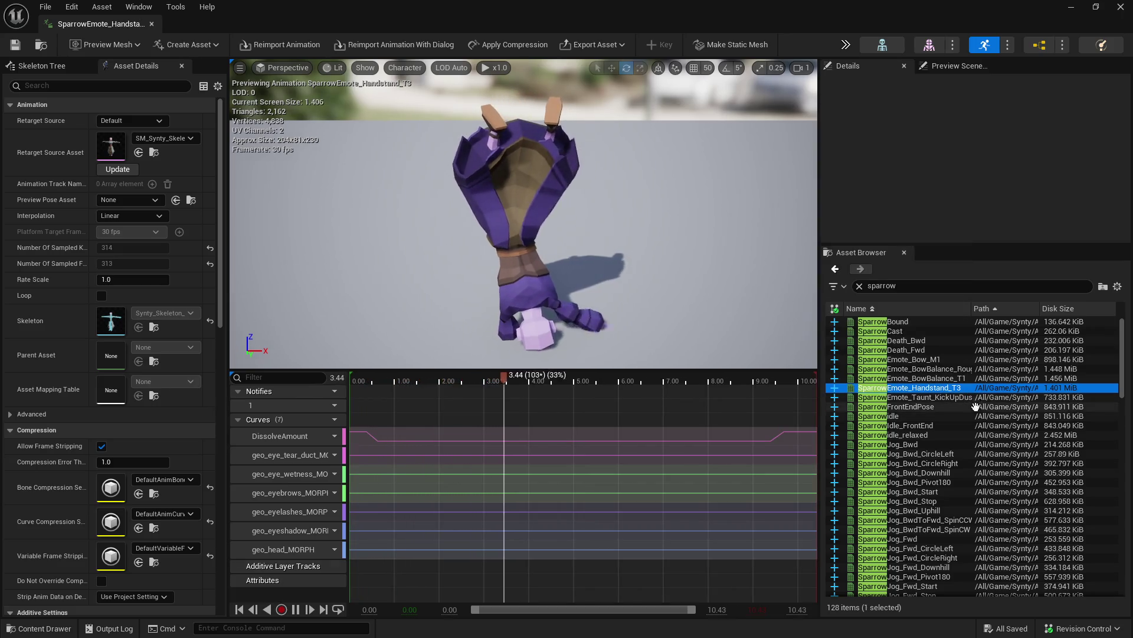
pyautogui.click(967, 413)
pyautogui.scroll(-1, 967, 408)
pyautogui.scroll(-1, 965, 397)
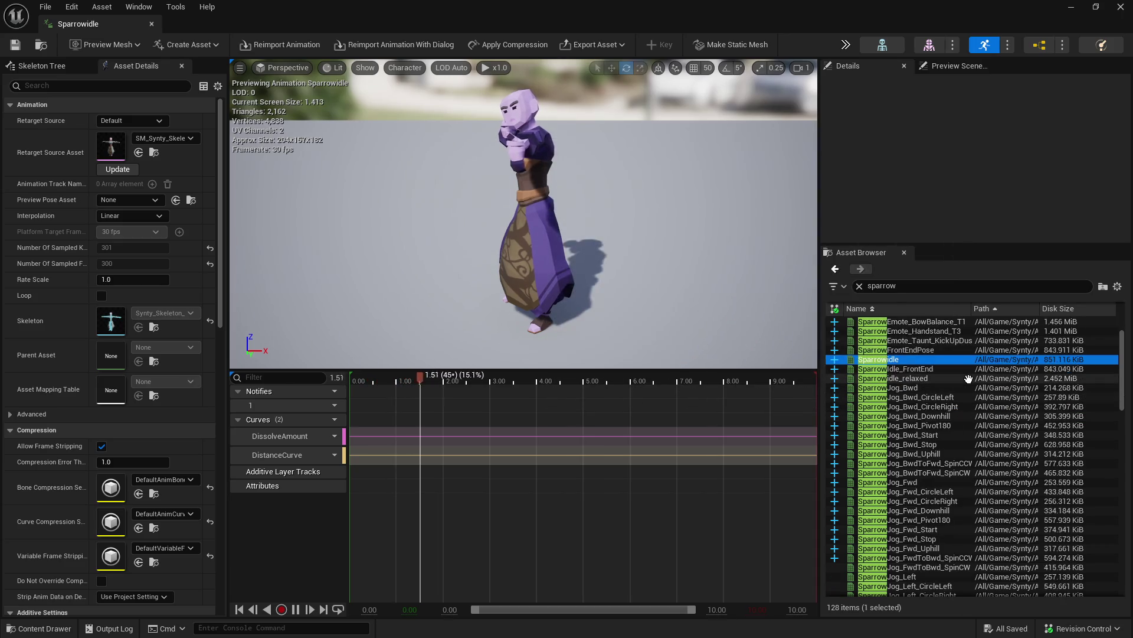
pyautogui.scroll(-2, 965, 388)
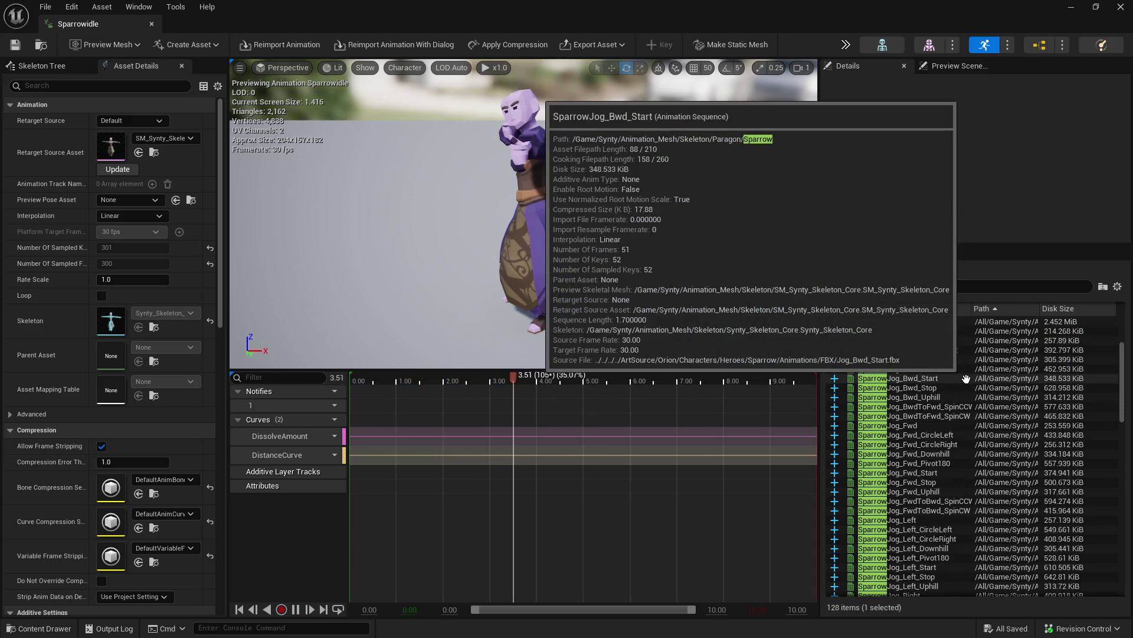
pyautogui.scroll(-2, 964, 388)
pyautogui.scroll(-2, 957, 379)
pyautogui.scroll(-5, 958, 379)
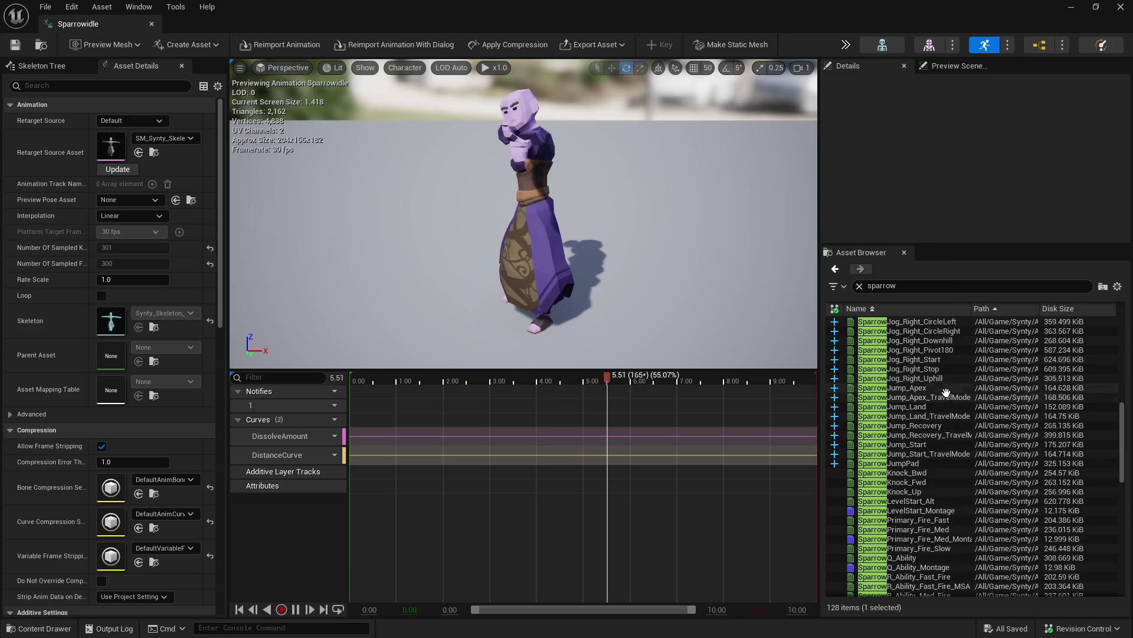
# - Preview the Sparrow jump animations (Apex, Start, Land, JumpPad) and LevelStart_Alt, reframing the character
pyautogui.click(948, 397)
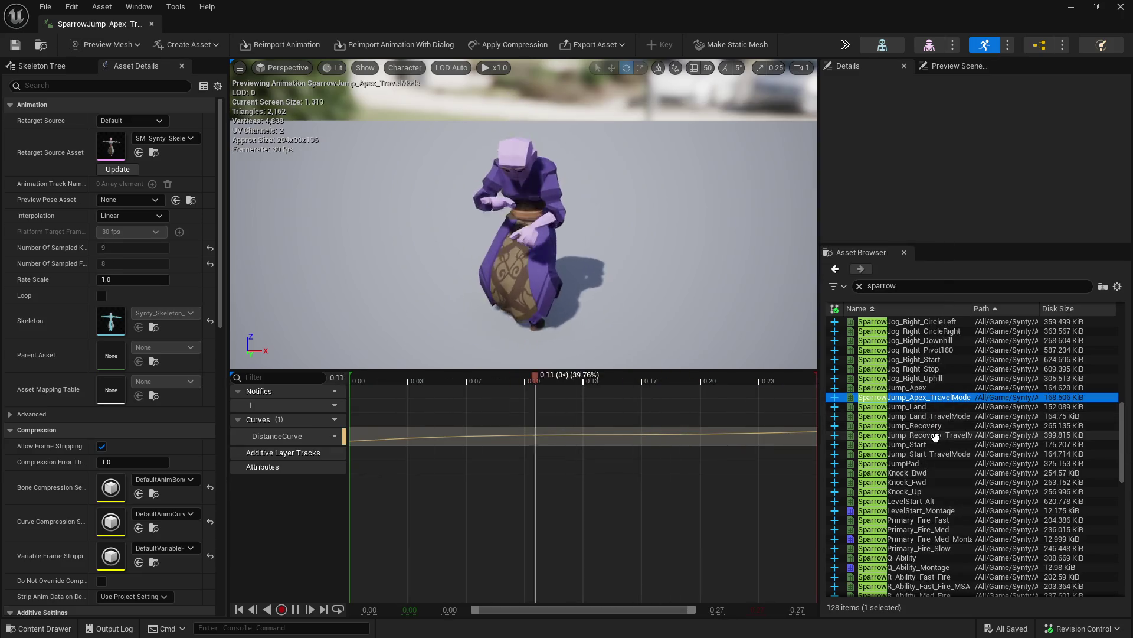
pyautogui.click(932, 444)
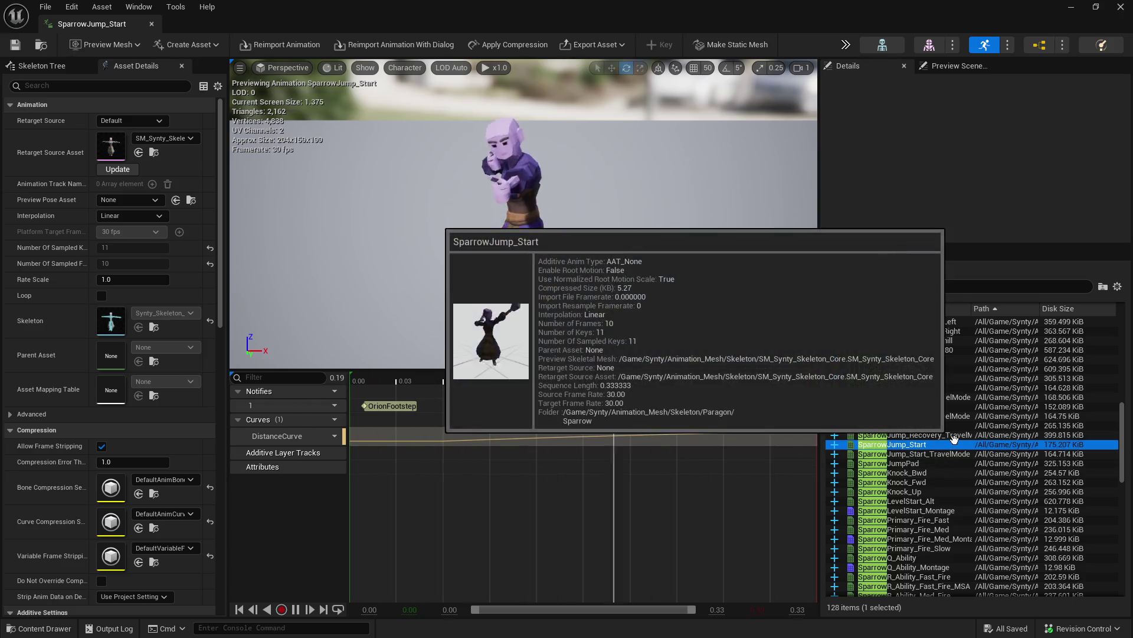
pyautogui.click(952, 388)
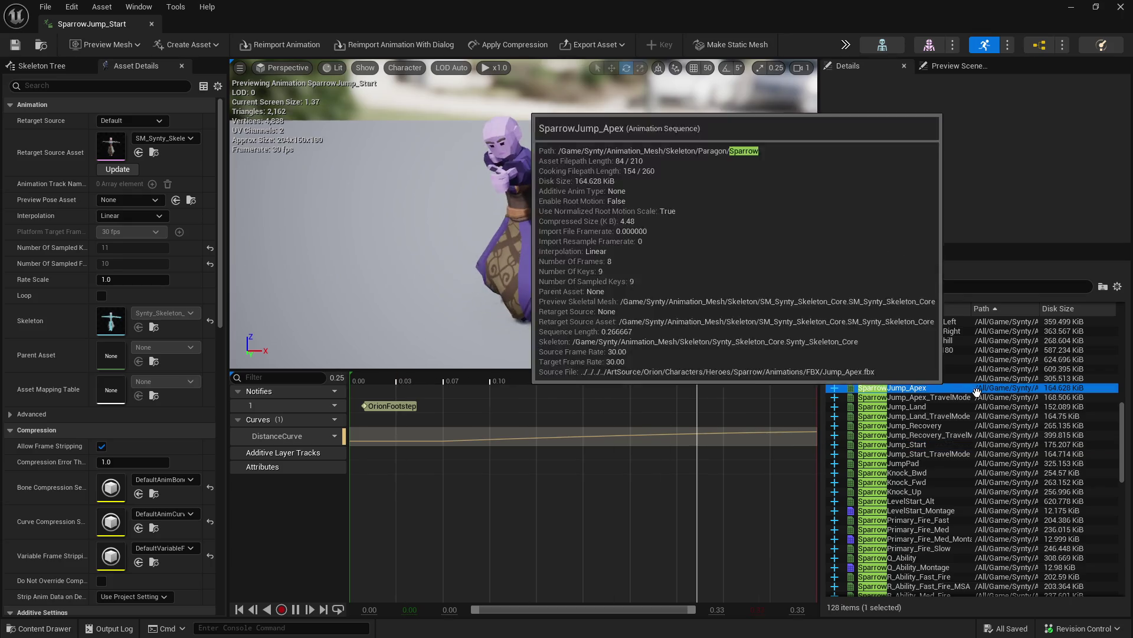
pyautogui.click(961, 407)
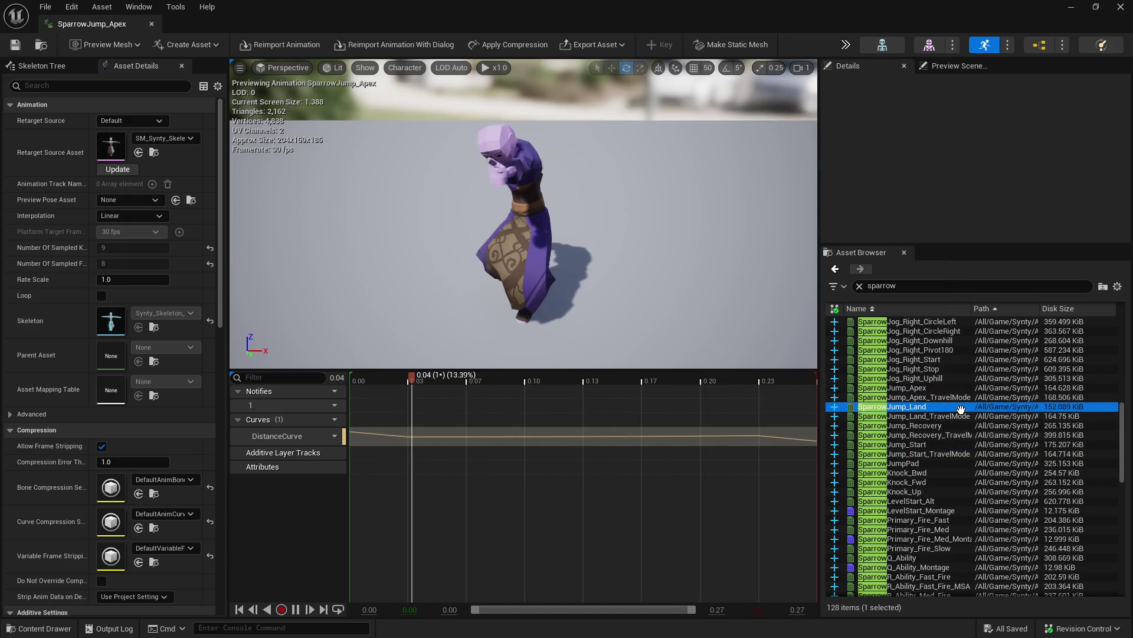
pyautogui.click(957, 463)
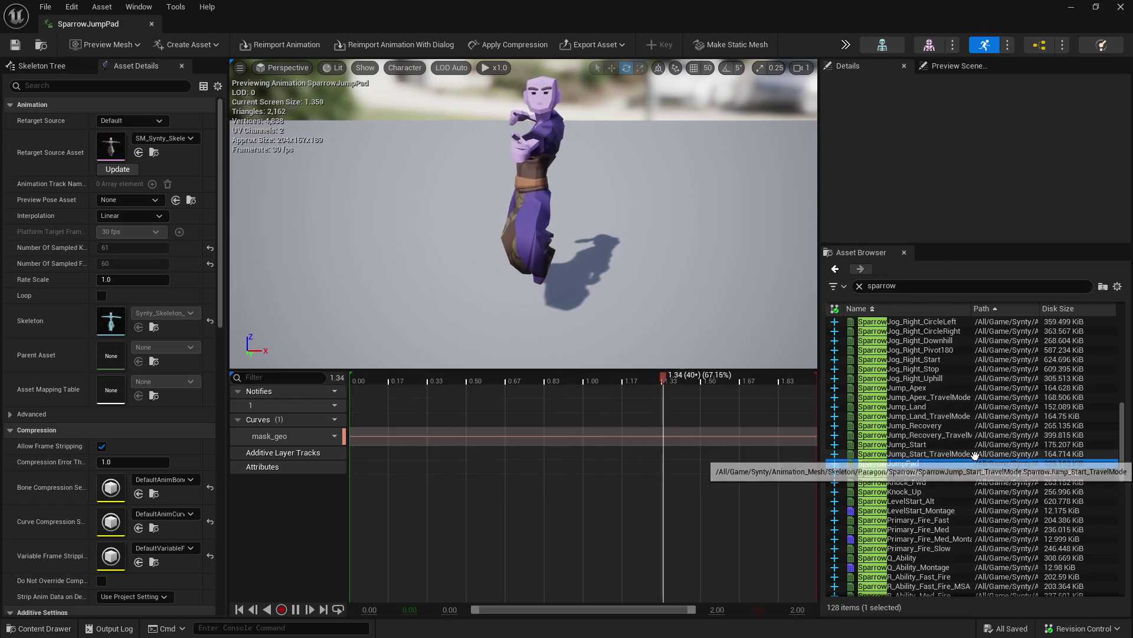
pyautogui.moveTo(531, 267); pyautogui.dragTo(496, 257)
pyautogui.moveTo(523, 212); pyautogui.dragTo(496, 213)
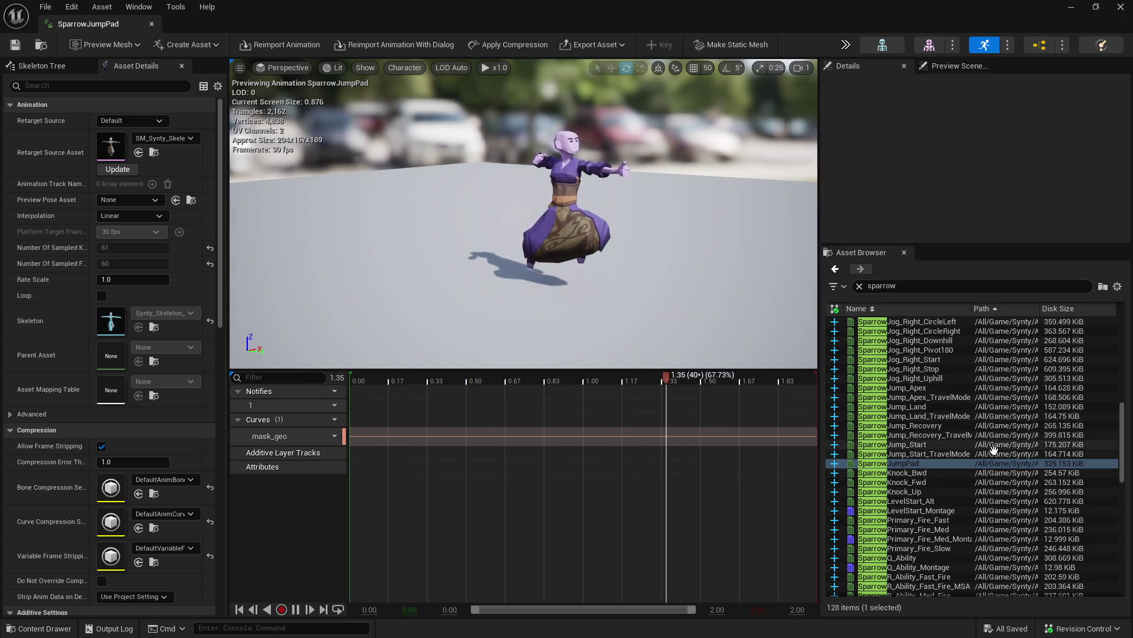
pyautogui.scroll(-1, 965, 478)
pyautogui.click(967, 463)
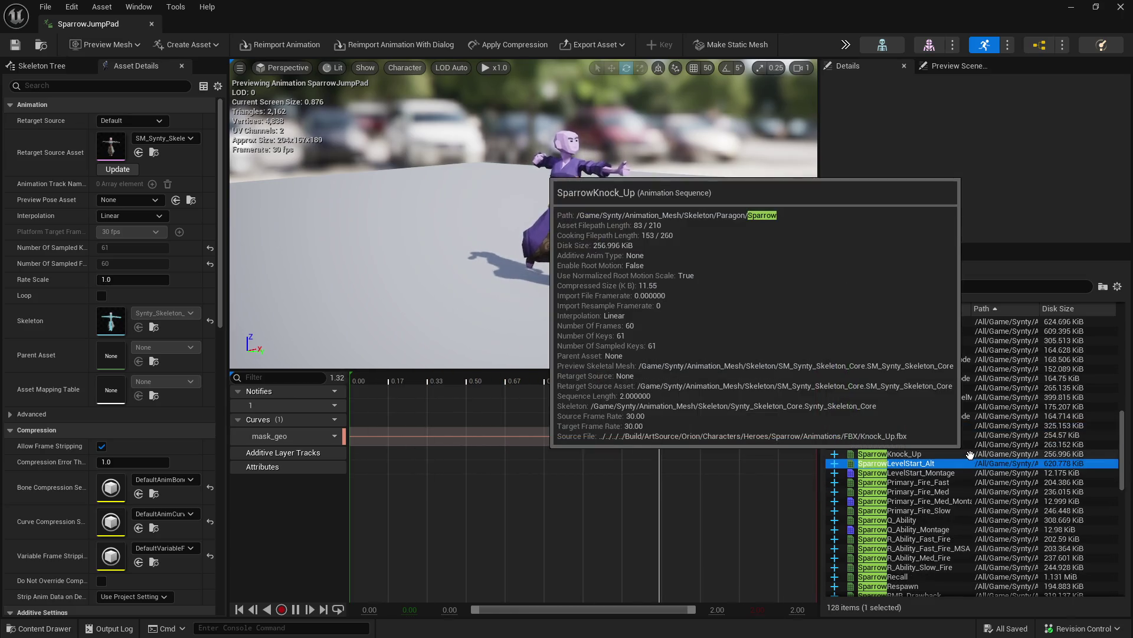
pyautogui.scroll(-1, 970, 455)
# - Preview Primary_Fire_Fast, Q_Ability, R_Ability_Fast_Fire, Recall, RMB_Drawback and Sparrow_Primary_Fire_Fast
pyautogui.click(985, 442)
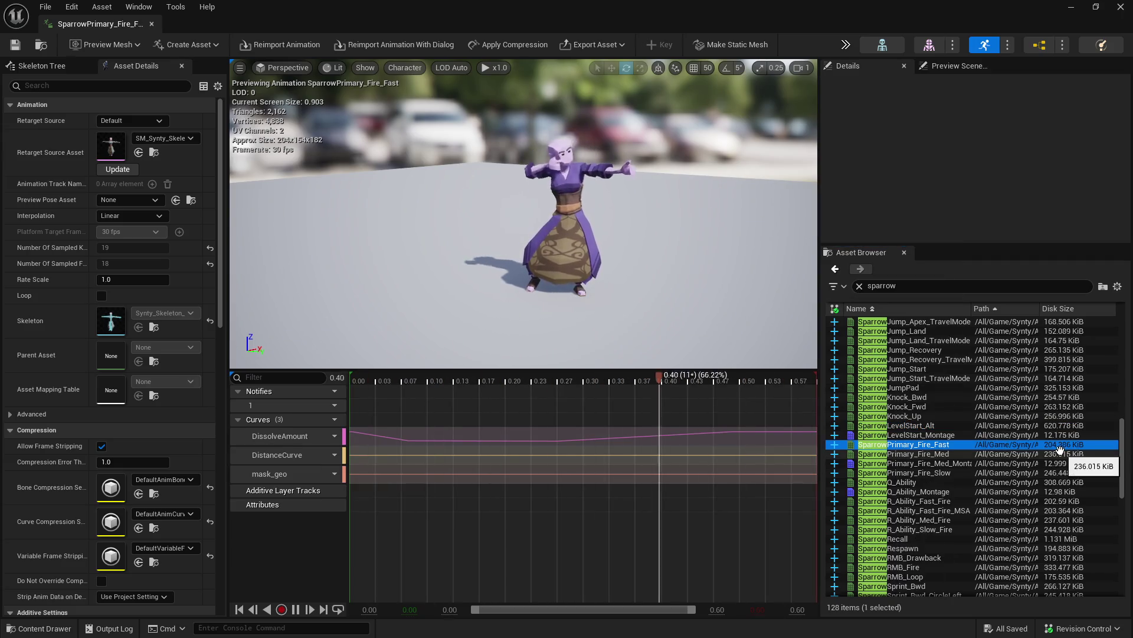
pyautogui.click(1010, 482)
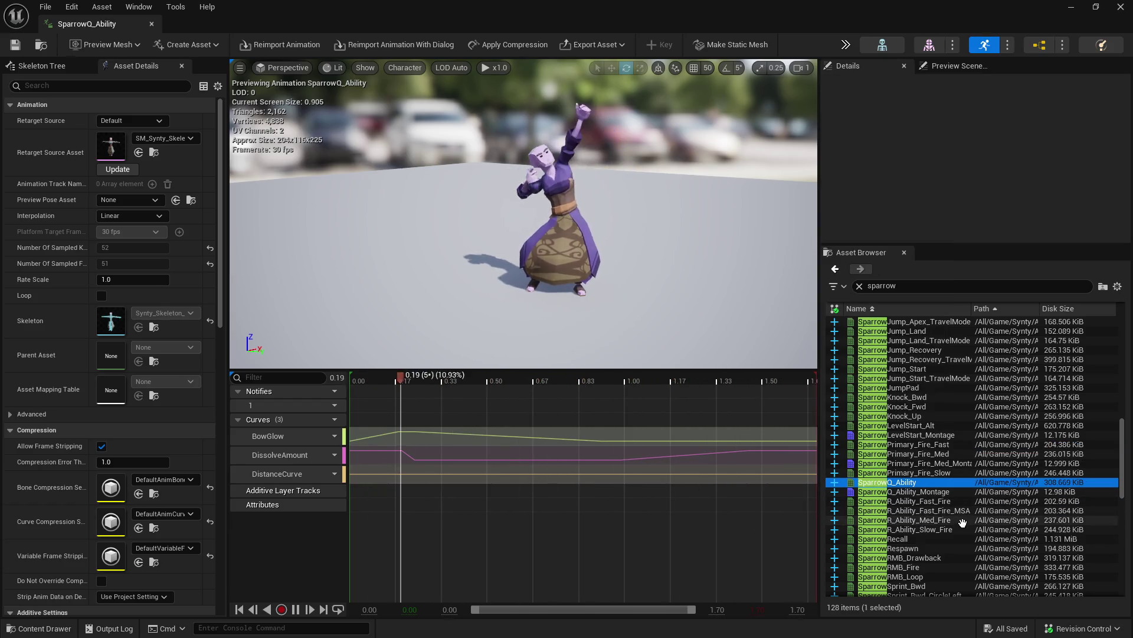
pyautogui.click(964, 502)
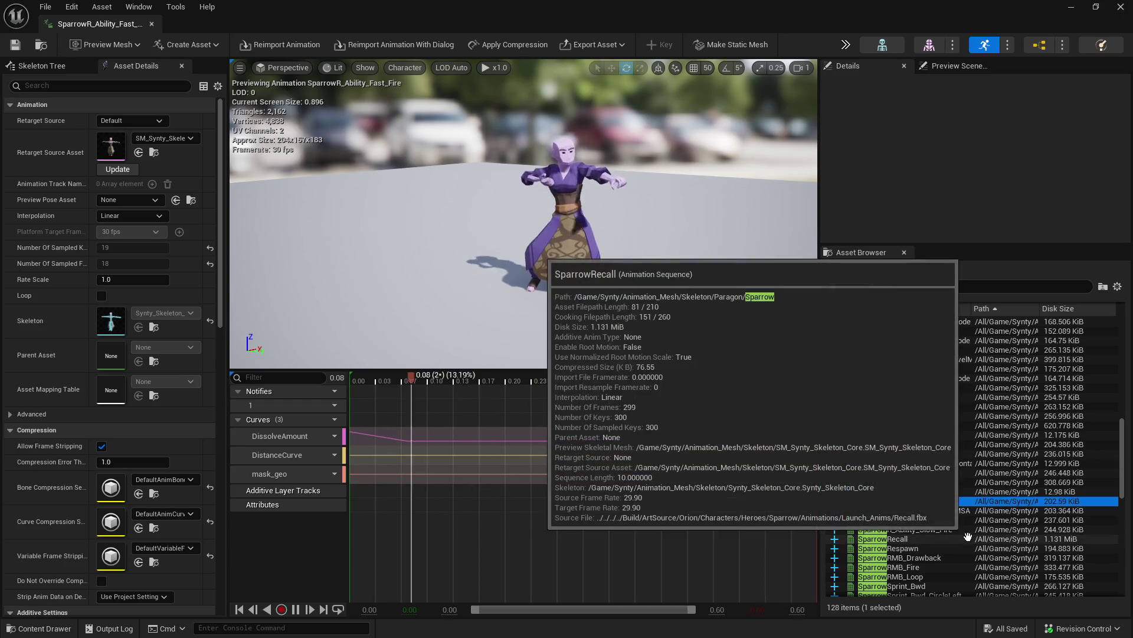
pyautogui.click(963, 538)
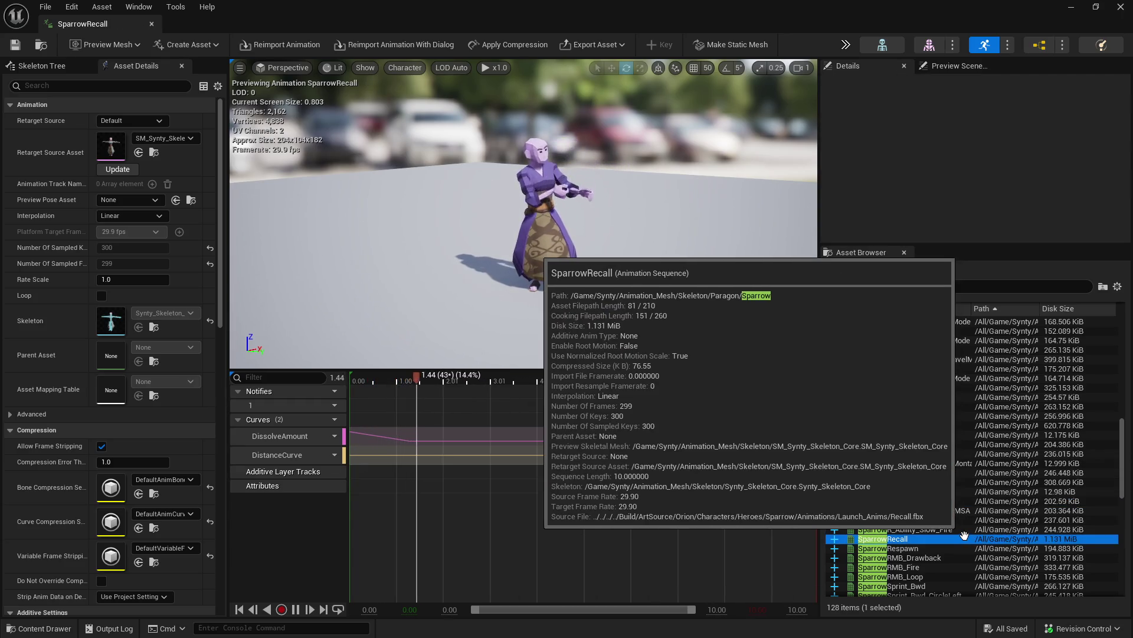
pyautogui.scroll(-3, 964, 535)
pyautogui.scroll(-2, 970, 496)
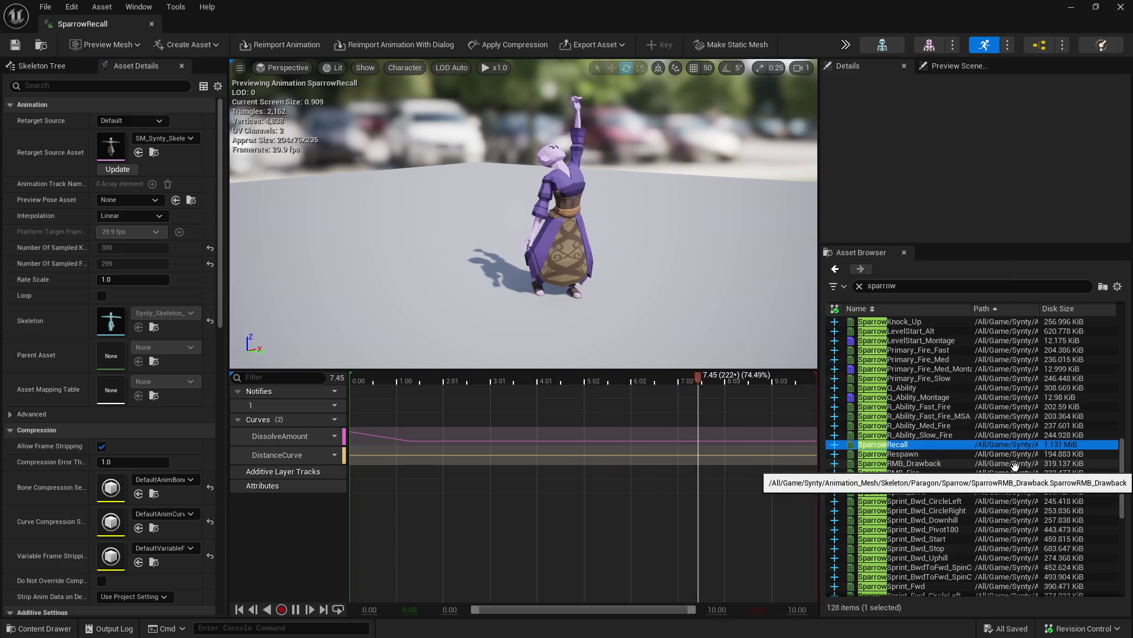
pyautogui.click(977, 463)
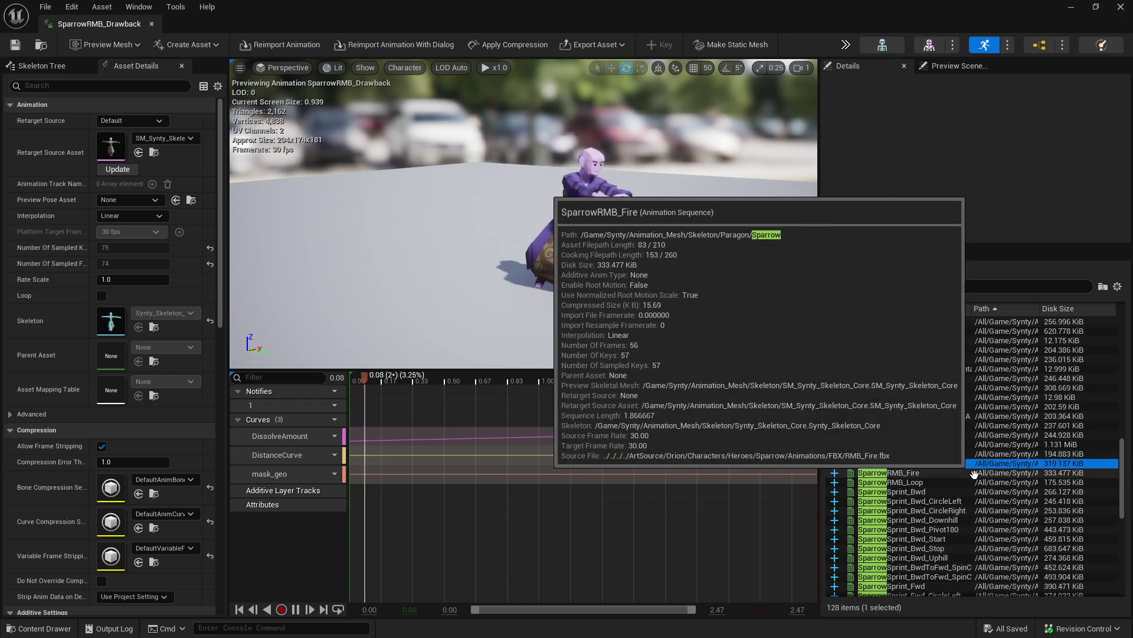
pyautogui.scroll(-1, 974, 456)
pyautogui.scroll(-1, 971, 452)
pyautogui.scroll(-2, 970, 452)
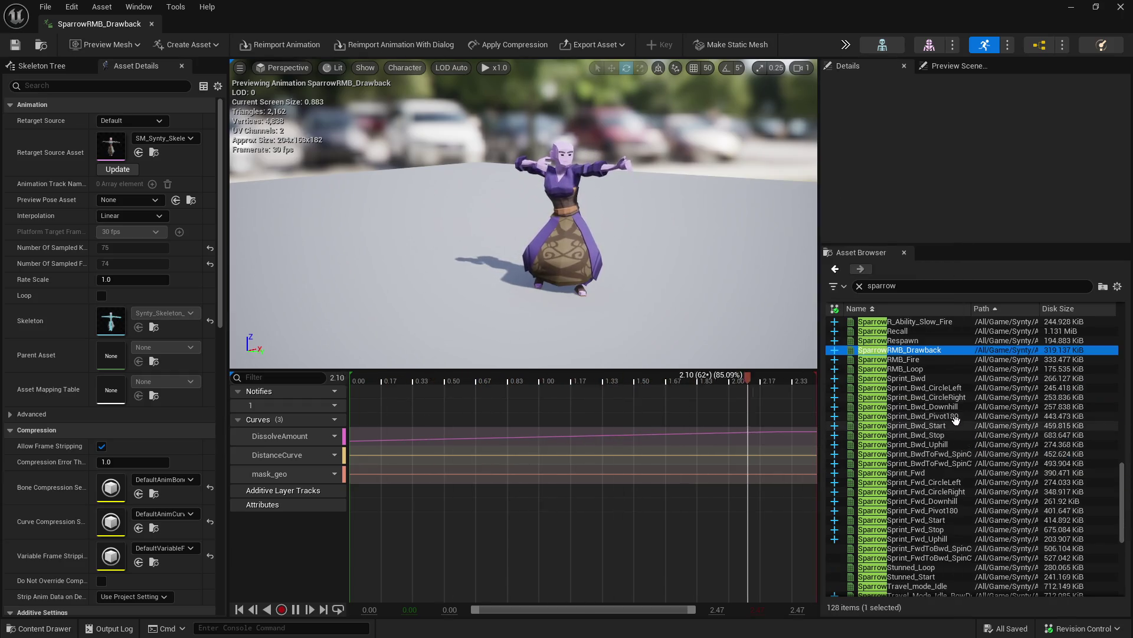
pyautogui.scroll(-4, 961, 435)
pyautogui.scroll(-3, 956, 421)
pyautogui.scroll(-2, 957, 422)
pyautogui.click(946, 440)
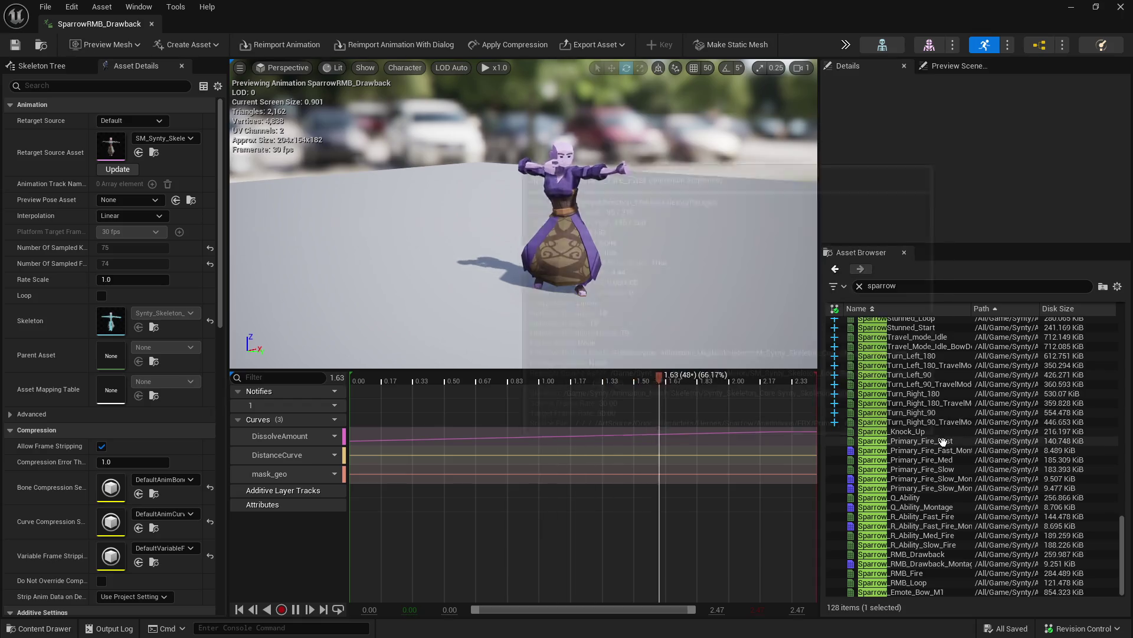
# - Preview Sparrow_Primary_Fire_Slow, Q_Ability, R_Ability_Med_Fire, RMB_Drawback, RMB_Fire and Emote_Bow_M1
pyautogui.click(948, 469)
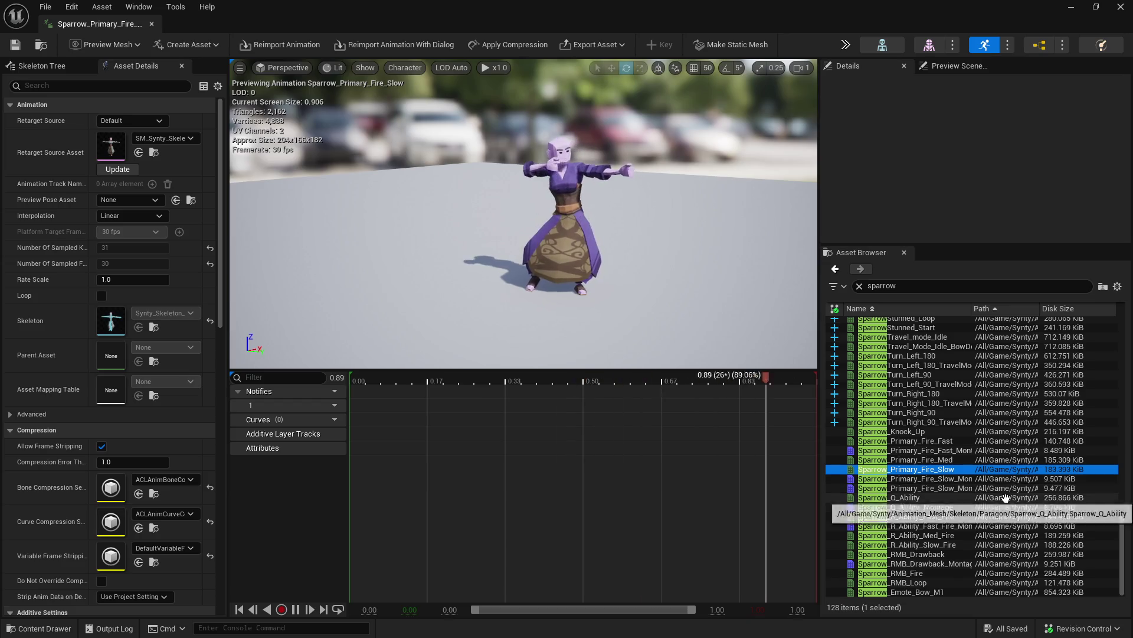
pyautogui.click(956, 488)
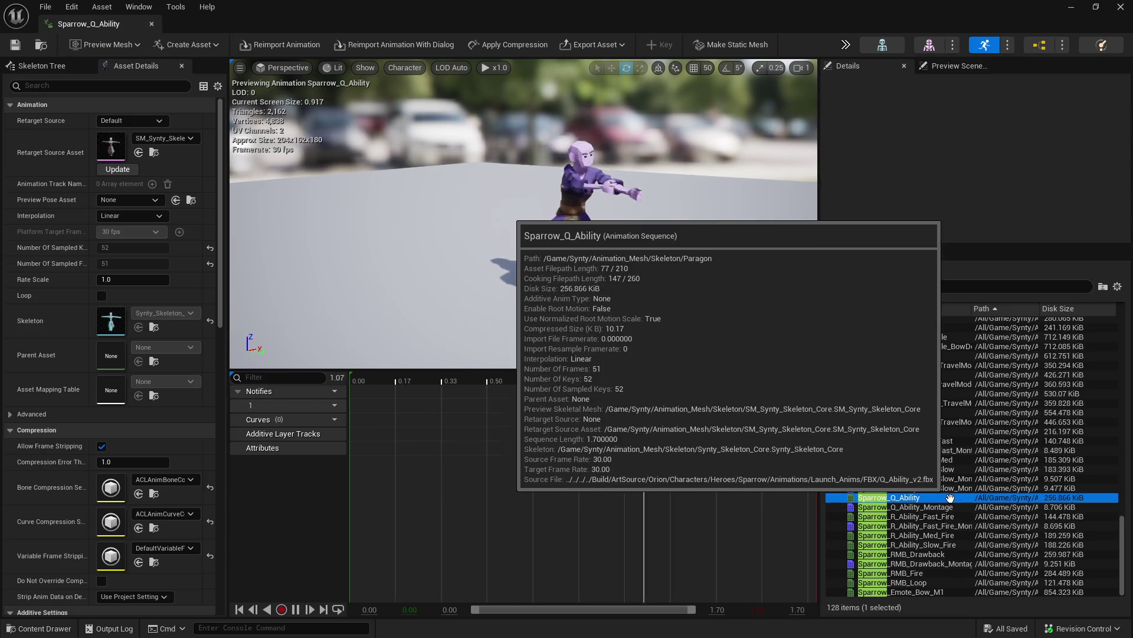
pyautogui.click(974, 535)
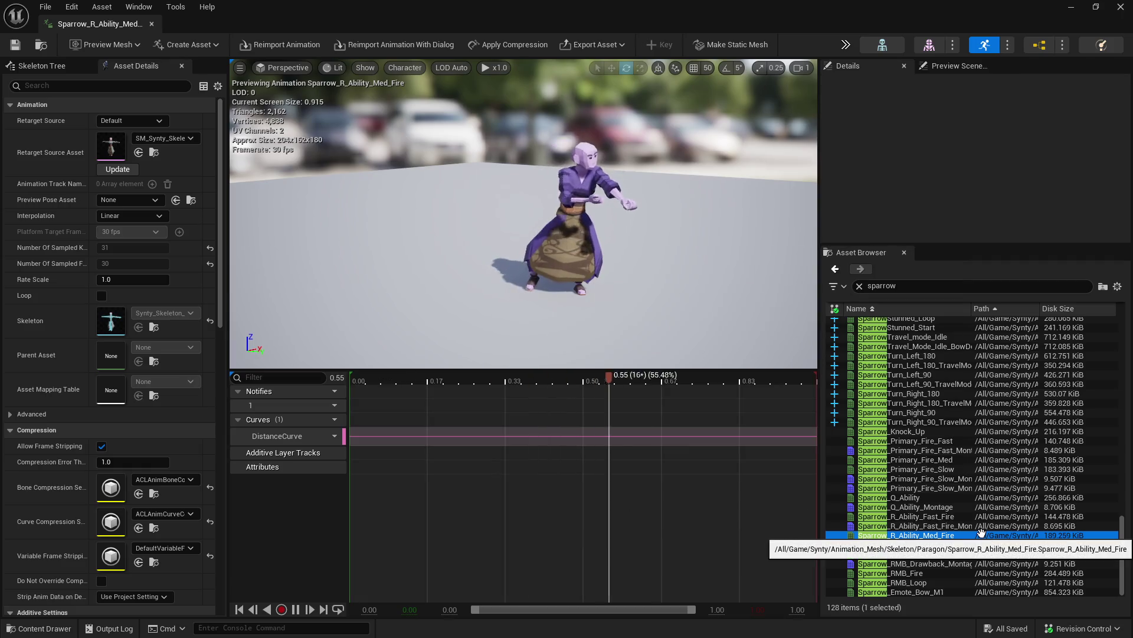
pyautogui.click(948, 553)
pyautogui.click(941, 573)
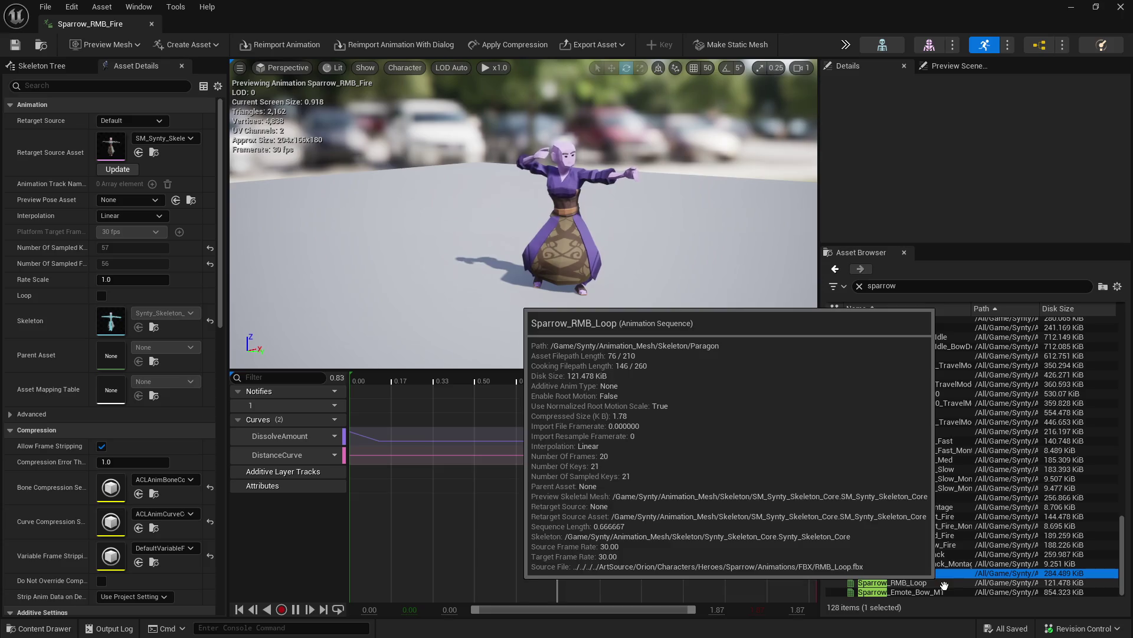
pyautogui.click(945, 590)
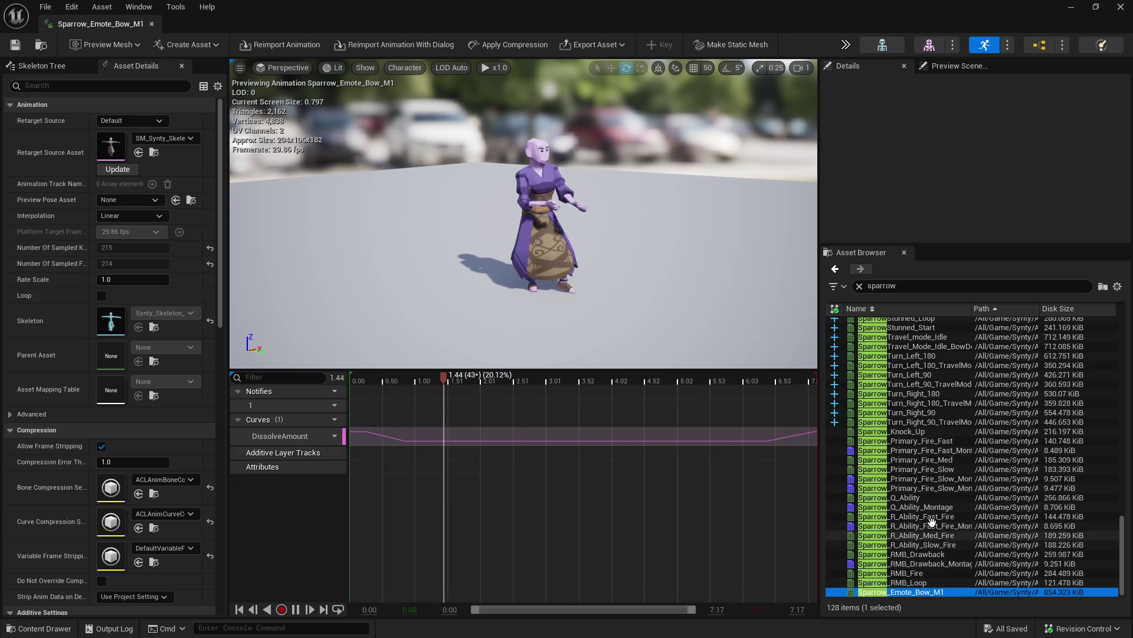
# - Stop the emote playback, clear the sparrow search filter and close the animation editor
pyautogui.click(672, 487)
pyautogui.press('space')
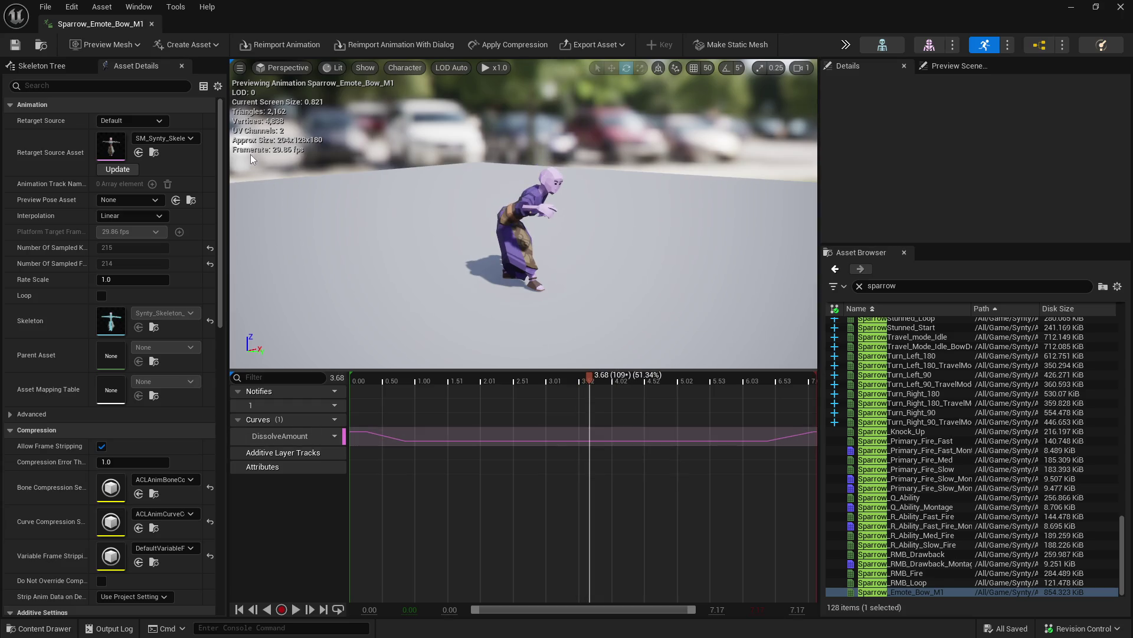
pyautogui.click(859, 286)
pyautogui.click(151, 24)
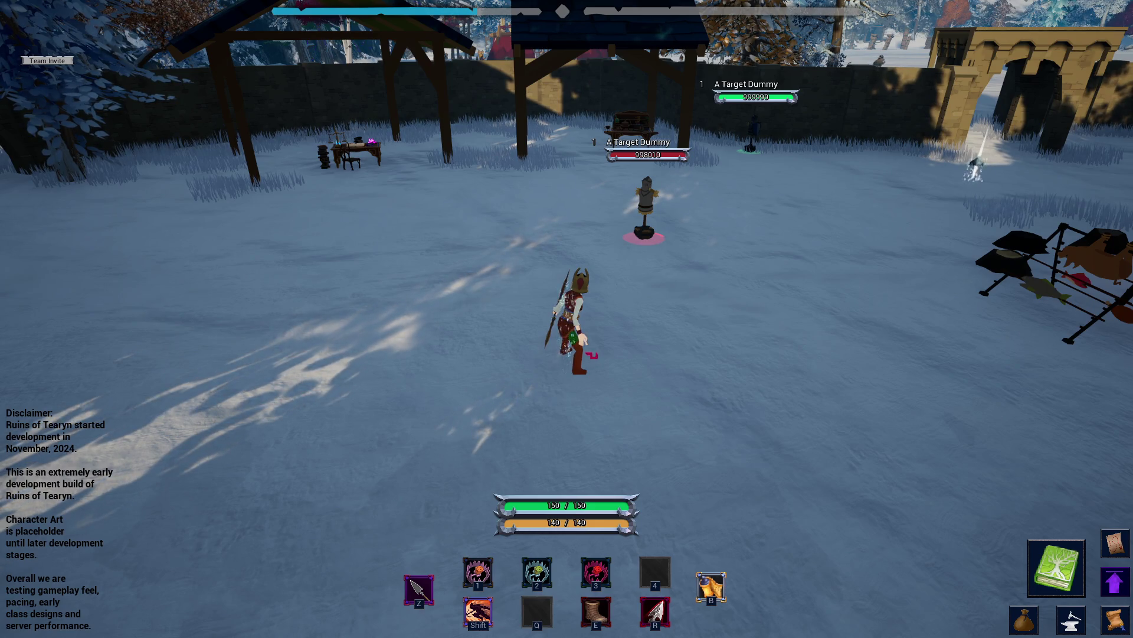
# - Switch from the game back to the A - Archer note in Obsidian
pyautogui.hotkey('alt', 'Tab')
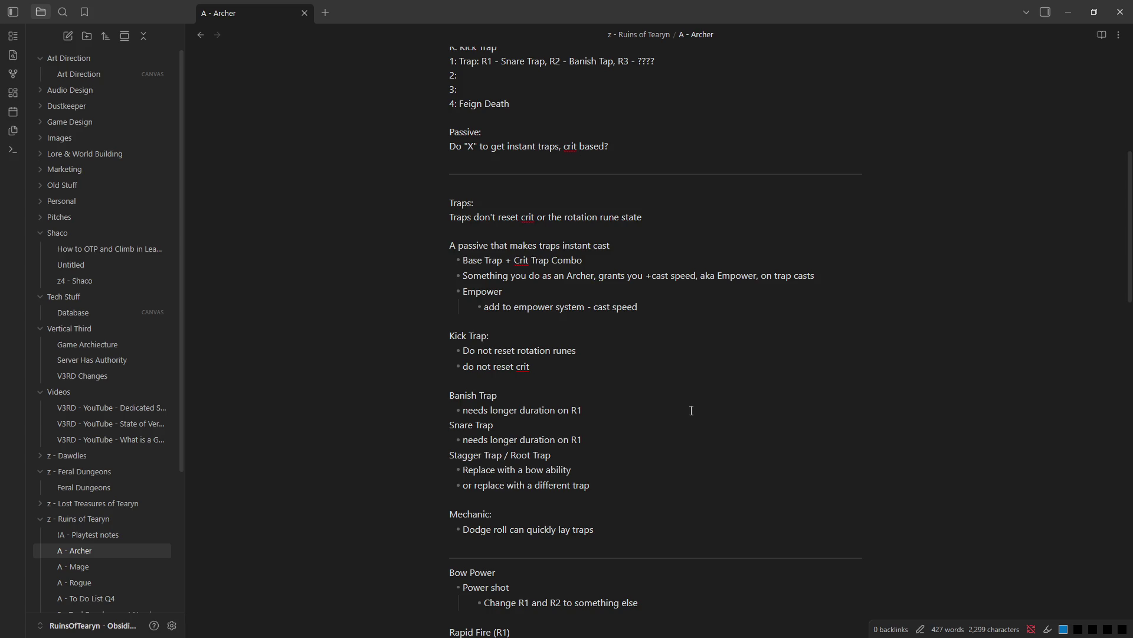
# - Add a 'Nature Magic?' heading on new lines after 'do not reset crit'
pyautogui.press('Return')
pyautogui.press('Return')
pyautogui.press('Return')
pyautogui.press('Up')
pyautogui.write('Nature Magic?')
# - Start a bullet list with a '?' placeholder under Nature Magic? and tidy the blank lines
pyautogui.press('Return')
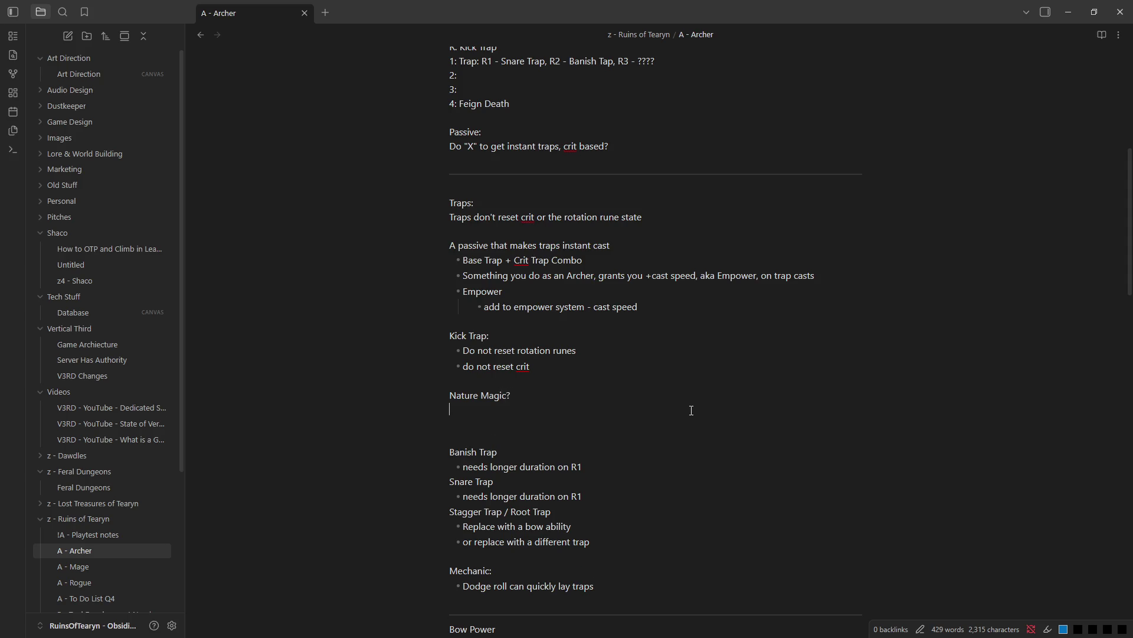
pyautogui.press('BackSpace')
pyautogui.press('BackSpace')
pyautogui.press('Return')
pyautogui.write('- ?')
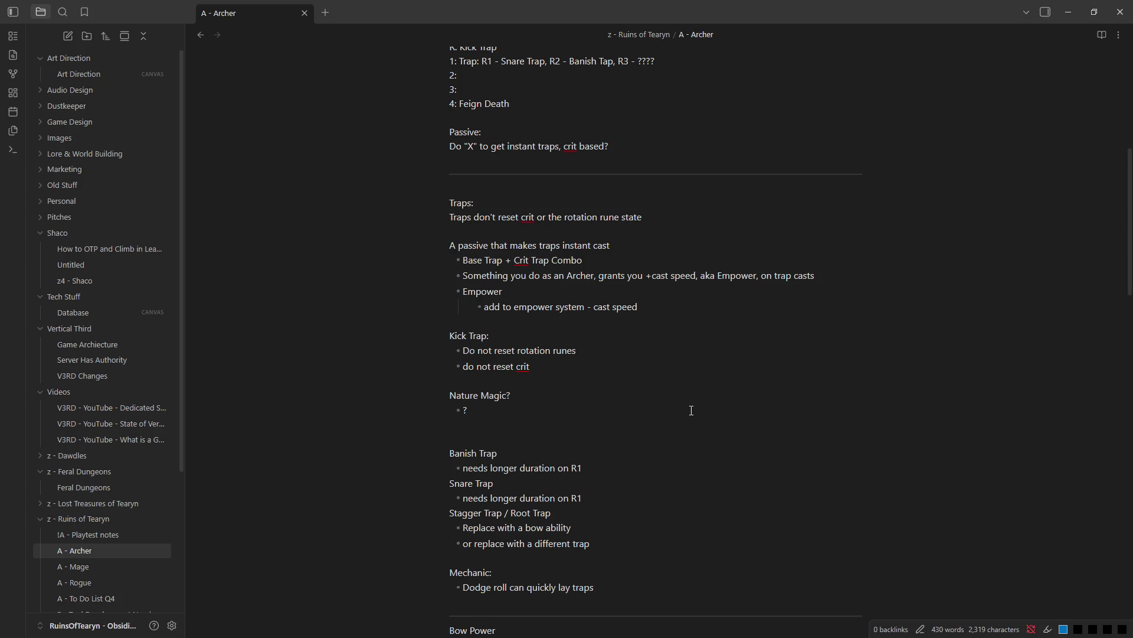
pyautogui.press('Return')
pyautogui.scroll(-1, 691, 410)
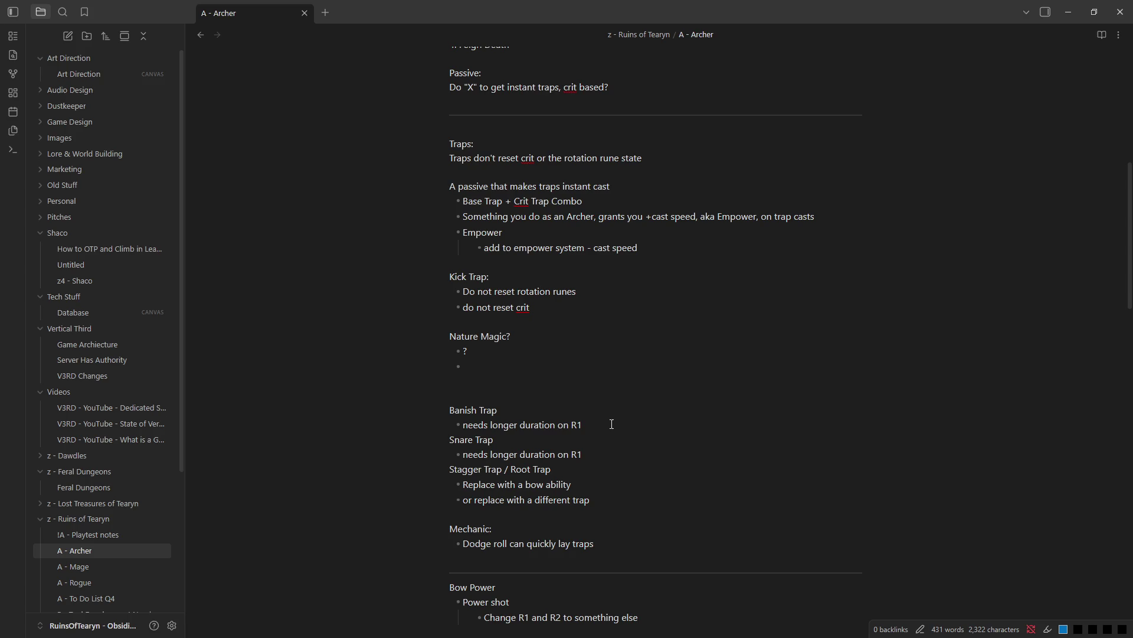
pyautogui.press('Delete')
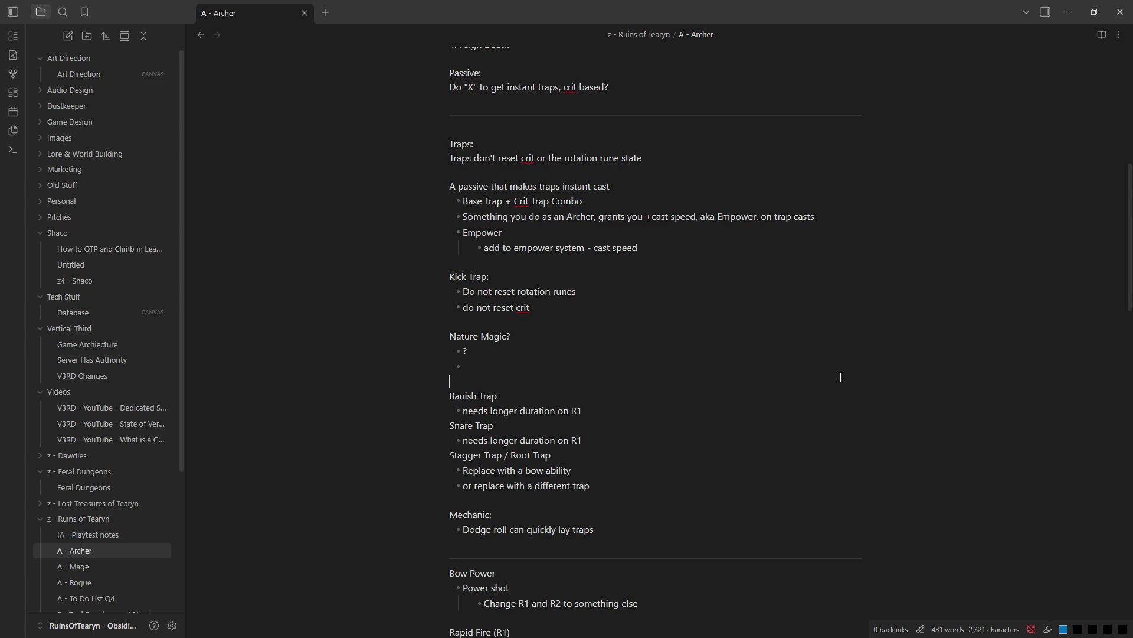
pyautogui.scroll(1, 676, 169)
pyautogui.scroll(3, 608, 196)
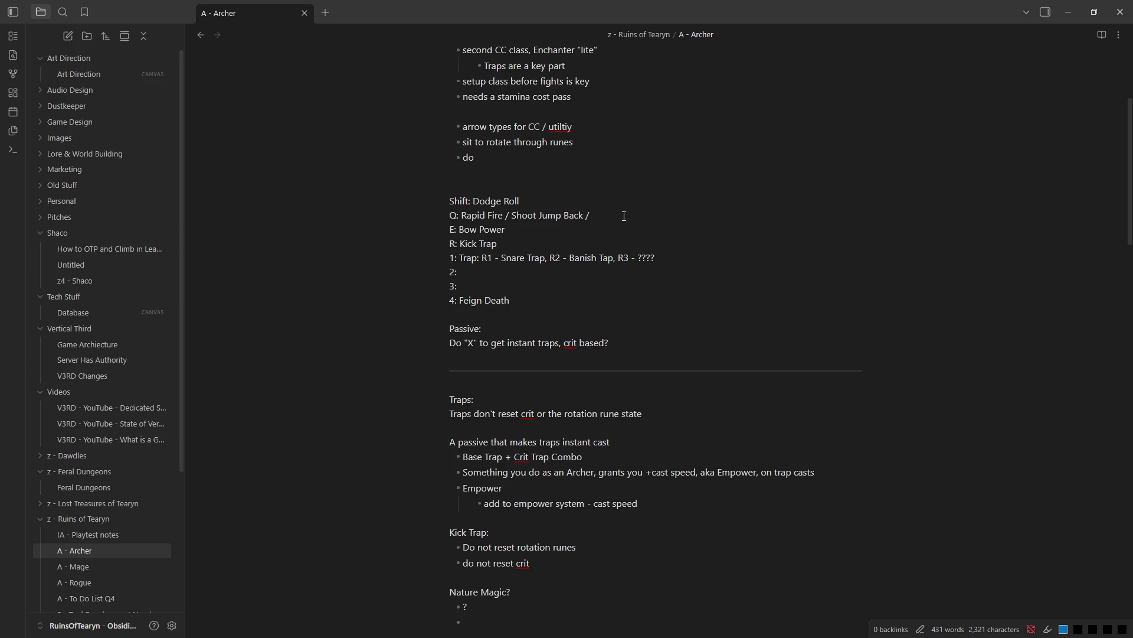
pyautogui.scroll(1, 623, 216)
pyautogui.scroll(1, 624, 215)
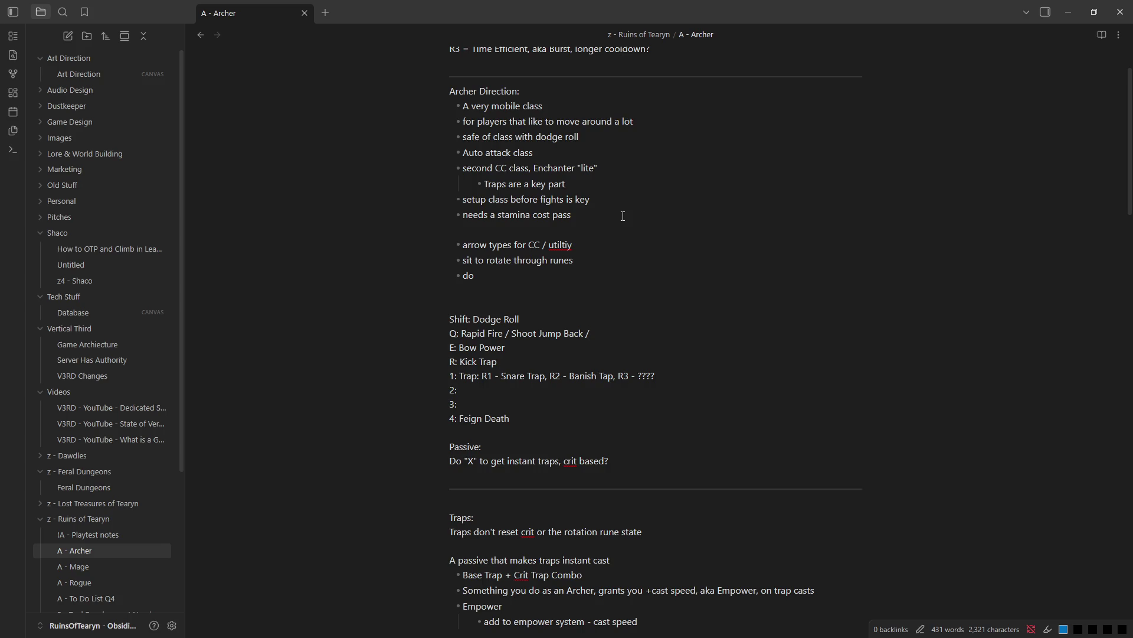
# - Delete the stray letter after 'safe' in the Archer Direction bullet and the blank line before arrow types
pyautogui.click(495, 137)
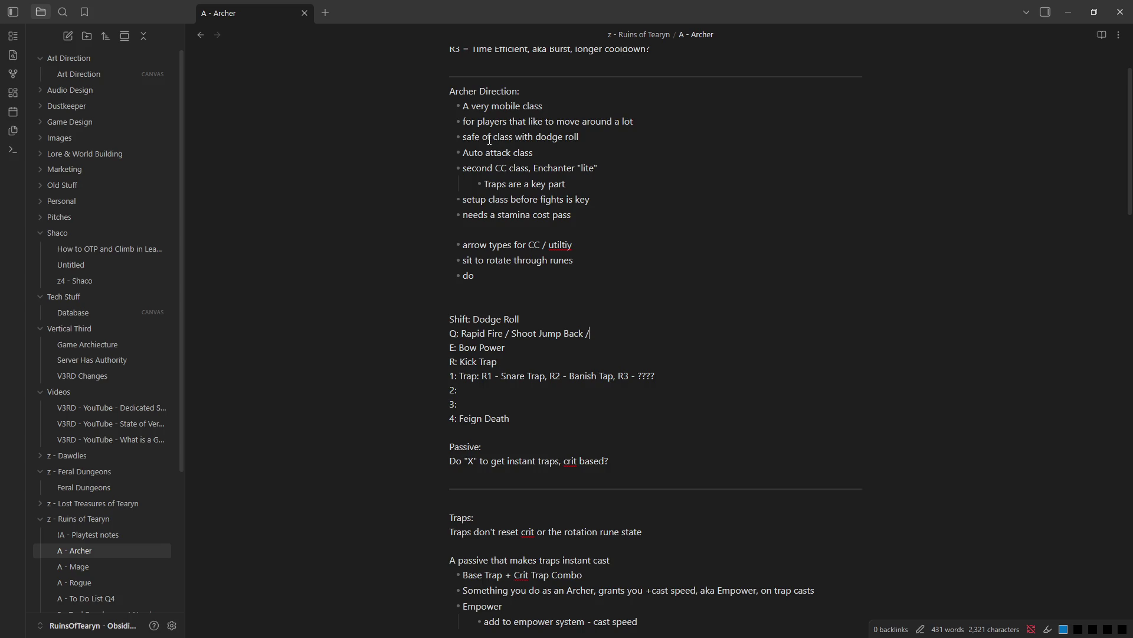
pyautogui.press('BackSpace')
pyautogui.press('BackSpace')
pyautogui.press('BackSpace')
pyautogui.click(634, 158)
pyautogui.scroll(-1, 600, 282)
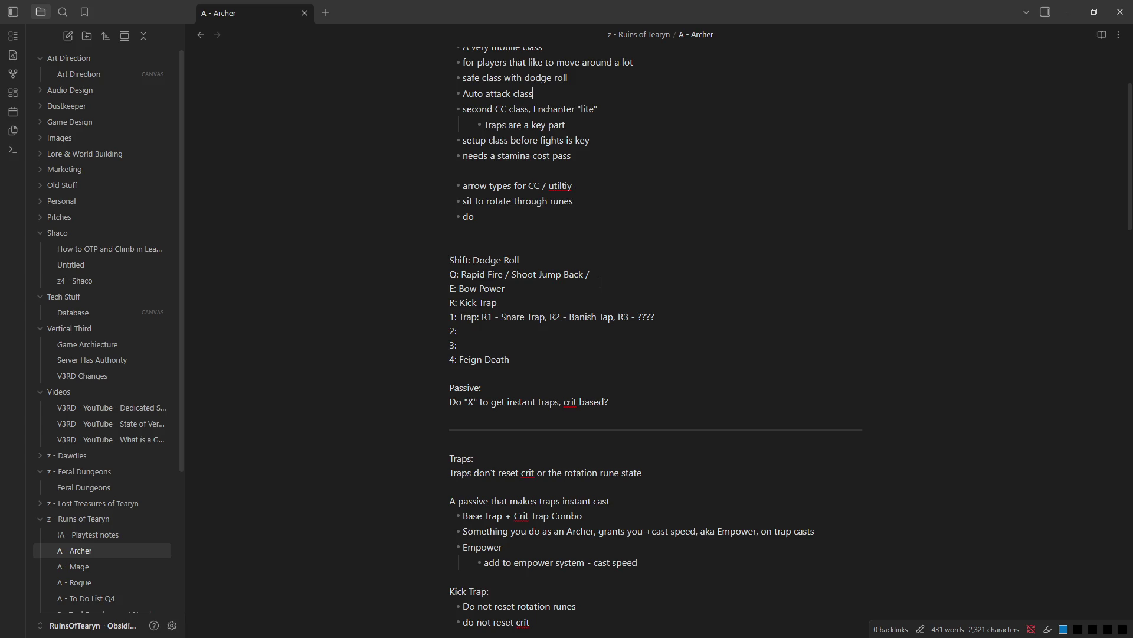
pyautogui.click(532, 170)
pyautogui.press('BackSpace')
pyautogui.press('BackSpace')
pyautogui.press('BackSpace')
pyautogui.press('BackSpace')
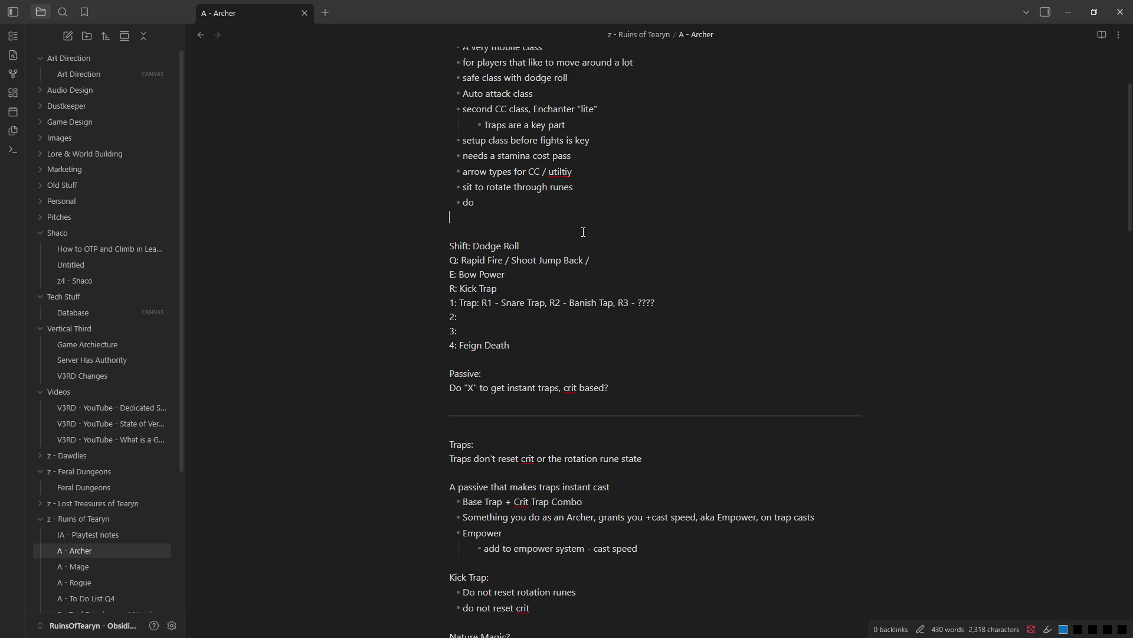
pyautogui.click(480, 315)
pyautogui.click(487, 317)
pyautogui.click(468, 273)
pyautogui.moveTo(628, 272); pyautogui.dragTo(429, 258)
pyautogui.click(554, 284)
pyautogui.scroll(-1, 536, 275)
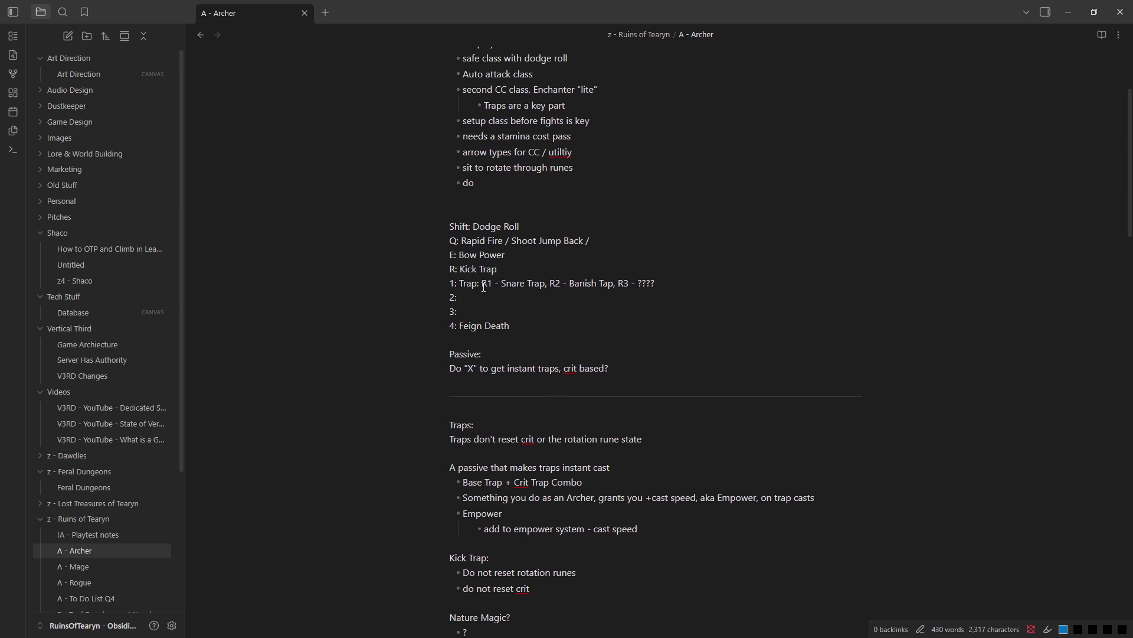
pyautogui.moveTo(461, 284); pyautogui.dragTo(634, 283)
pyautogui.click(606, 311)
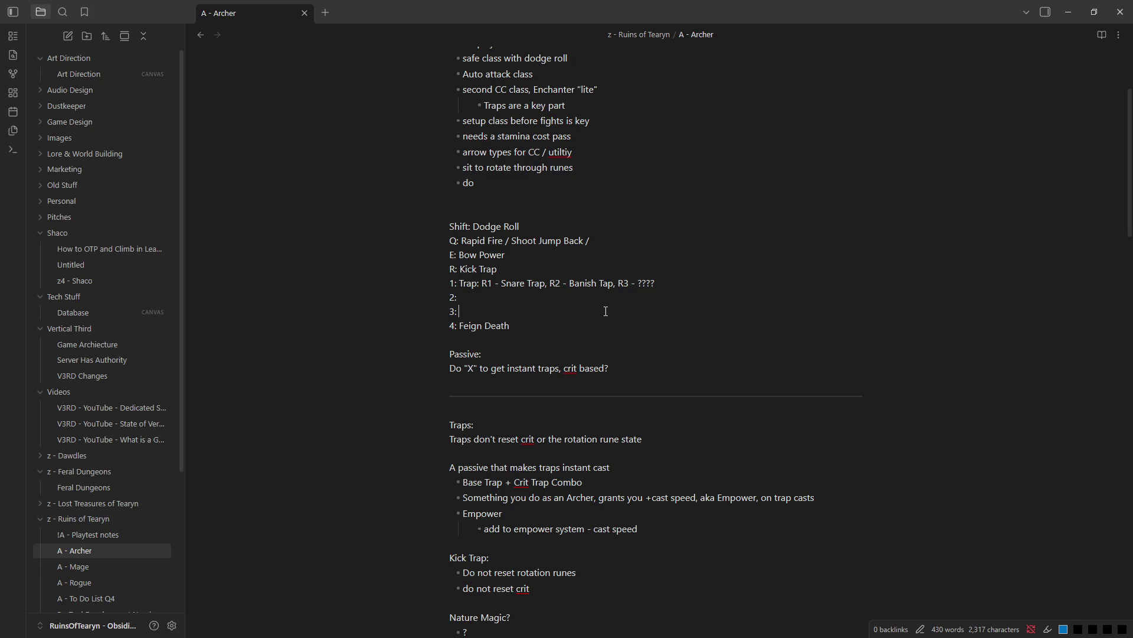
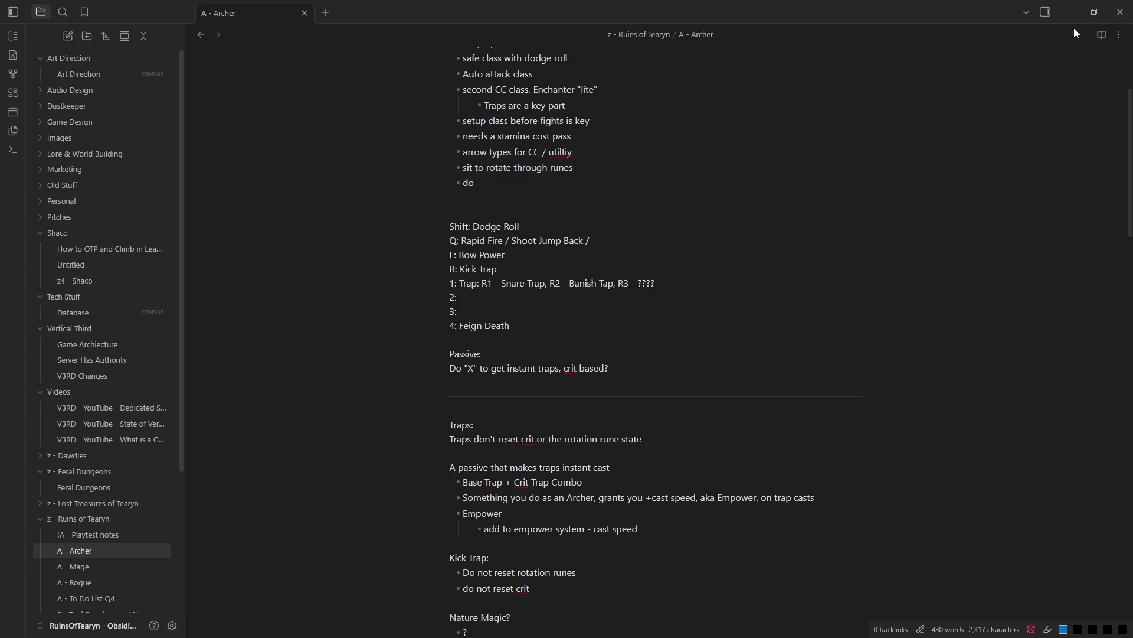
# - Minimize Obsidian so the Ruins of Tearyn game window shows again
pyautogui.click(1068, 13)
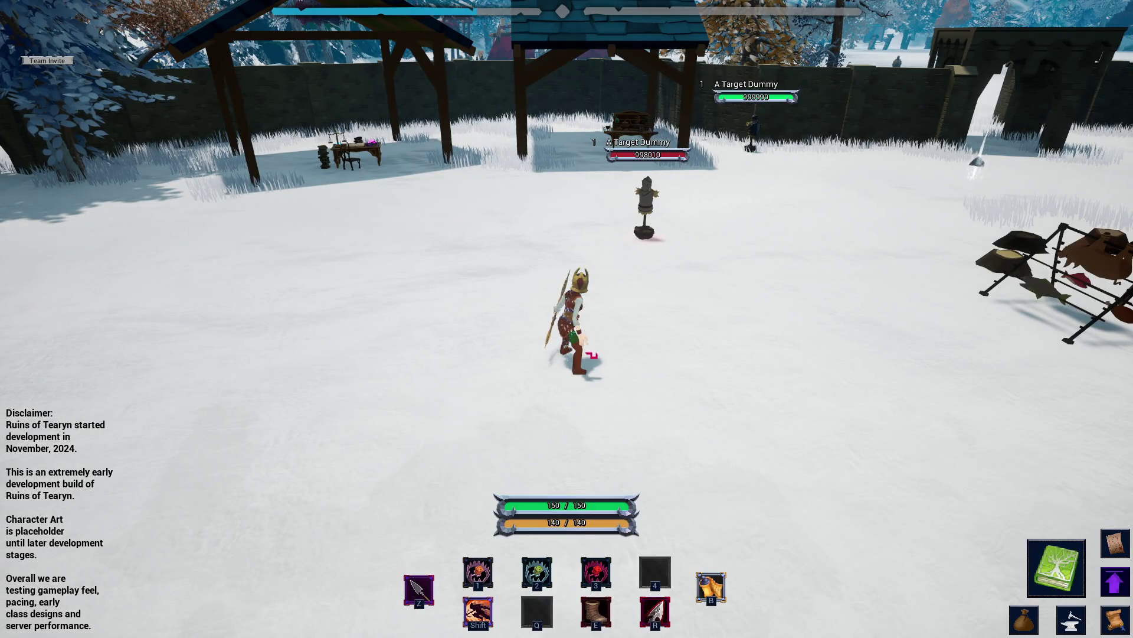
# - Turn the camera toward the campfire and run the Archer back toward the dummies
pyautogui.moveTo(402, 335)
pyautogui.mouseDown()
pyautogui.moveTo(567, 337)
pyautogui.moveTo(583, 351)
pyautogui.moveTo(732, 318)
pyautogui.mouseUp()
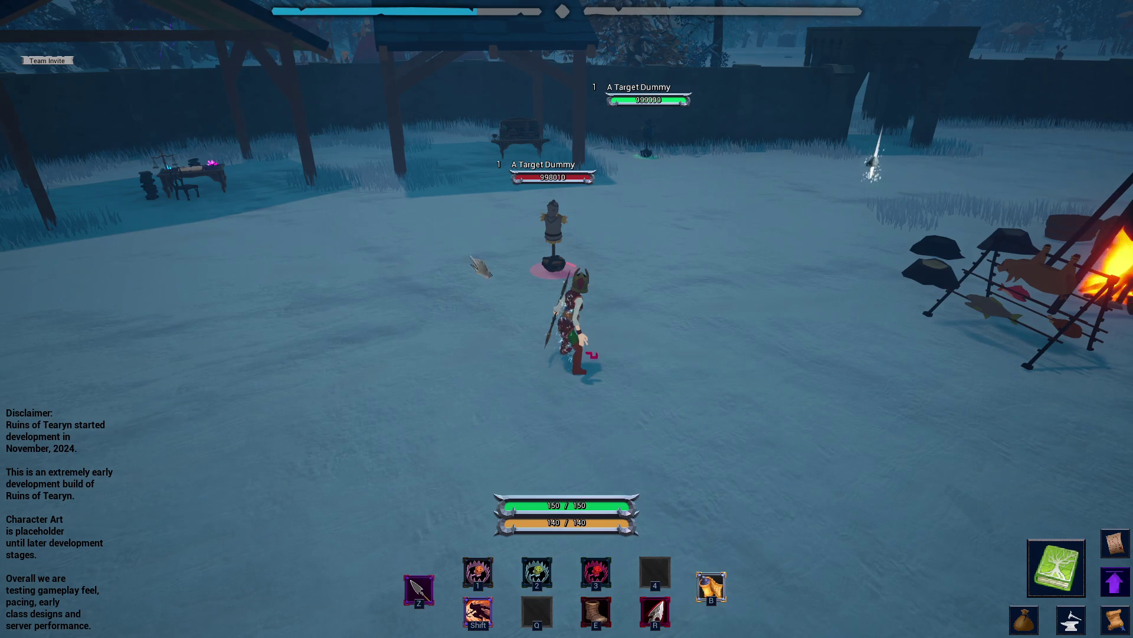
pyautogui.press('d')
pyautogui.press('w')
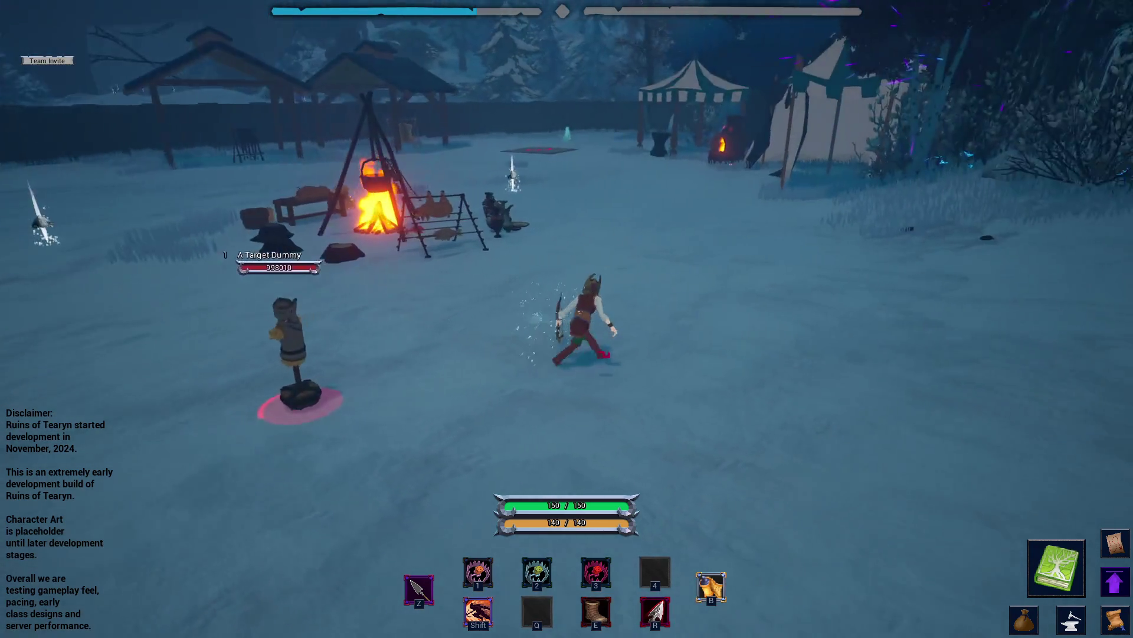
pyautogui.press('a')
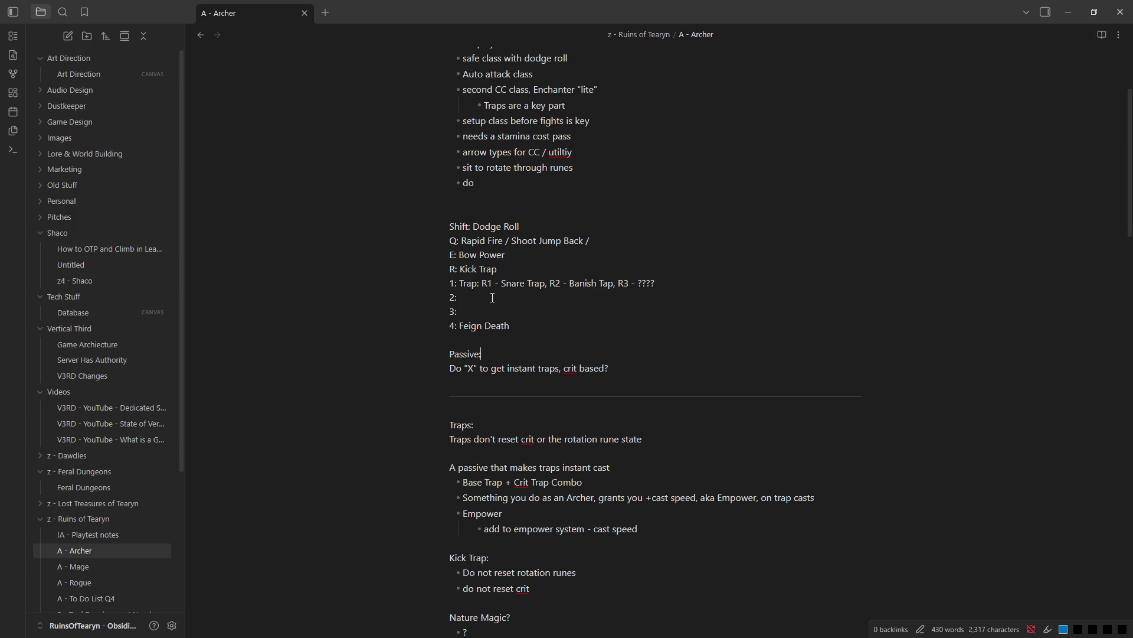
# - Select 'Bow Power' on the E ability line and replace it with 'Power Shot'
pyautogui.hotkey('shift', 'Home')
pyautogui.click(538, 266)
pyautogui.moveTo(480, 239); pyautogui.dragTo(590, 239)
pyautogui.click(628, 236)
pyautogui.moveTo(459, 258); pyautogui.dragTo(506, 254)
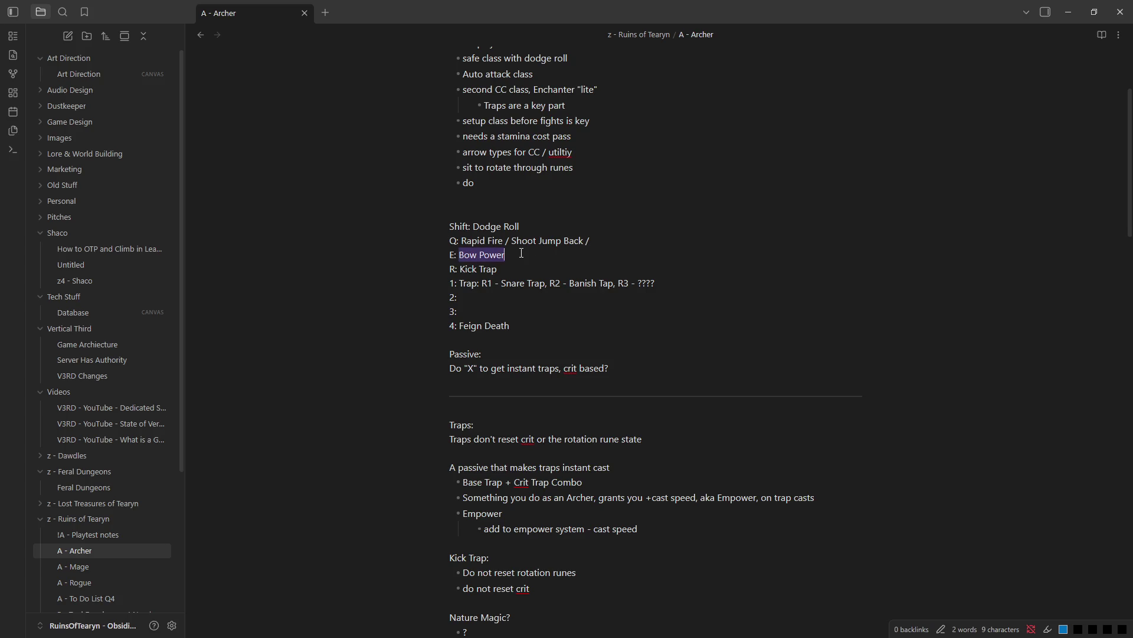
pyautogui.write('Pow')
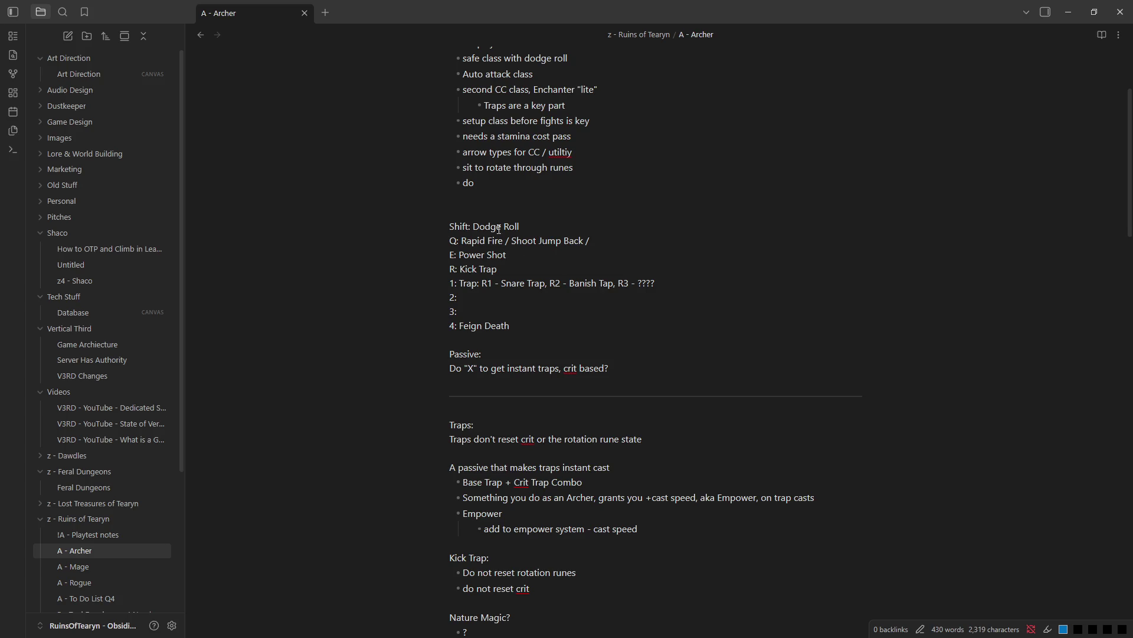
pyautogui.scroll(-3, 545, 197)
pyautogui.scroll(-3, 567, 208)
pyautogui.scroll(-1, 592, 218)
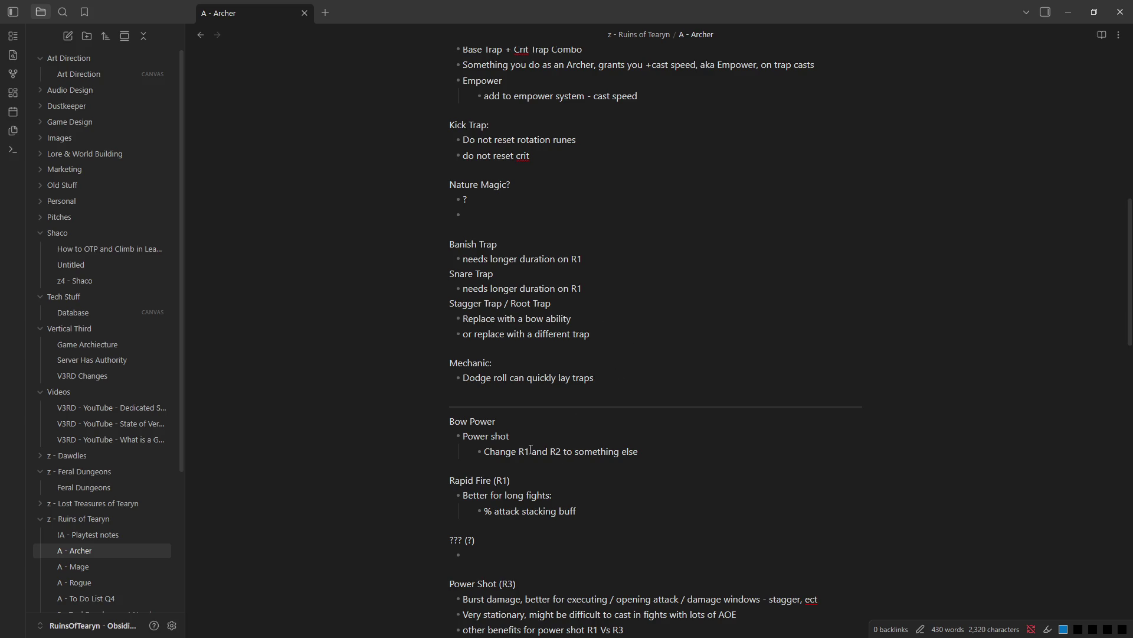
pyautogui.scroll(-1, 522, 378)
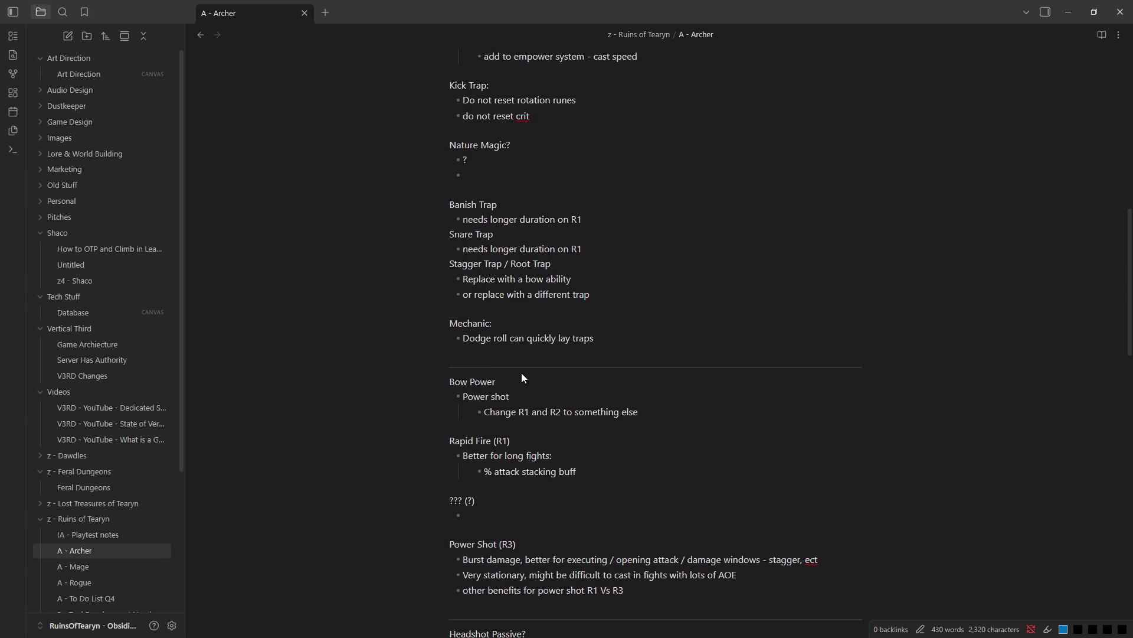
# - Add a Bow Speed bullet under Power shot reading 'Stacking self haste buff'
pyautogui.press('Return')
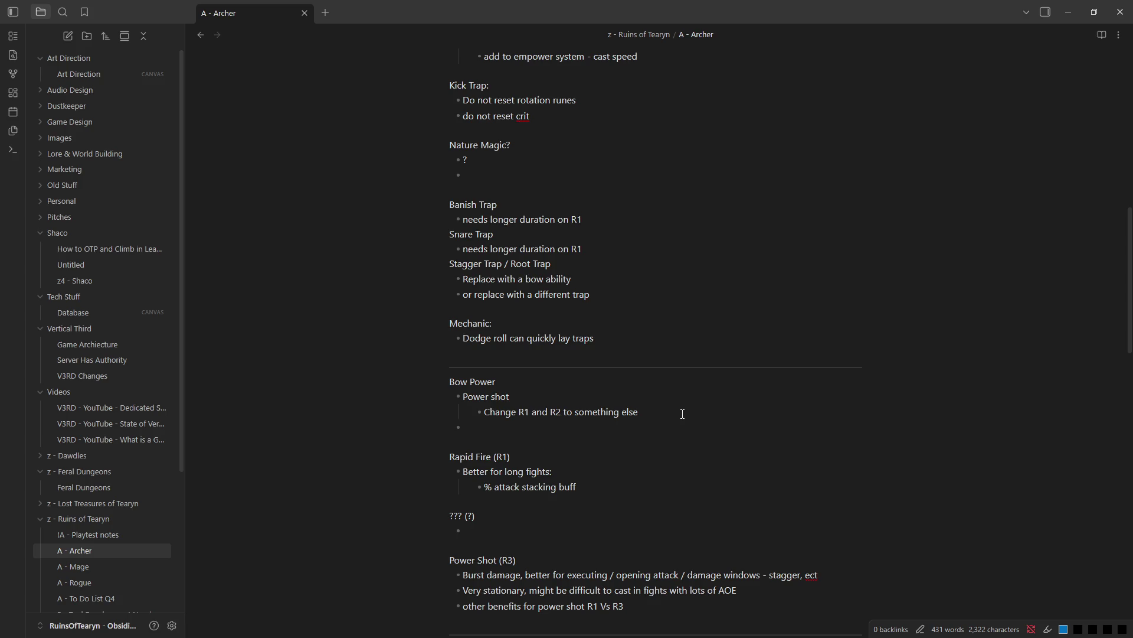
pyautogui.scroll(1, 681, 413)
pyautogui.scroll(4, 640, 397)
pyautogui.scroll(3, 640, 395)
pyautogui.scroll(3, 611, 390)
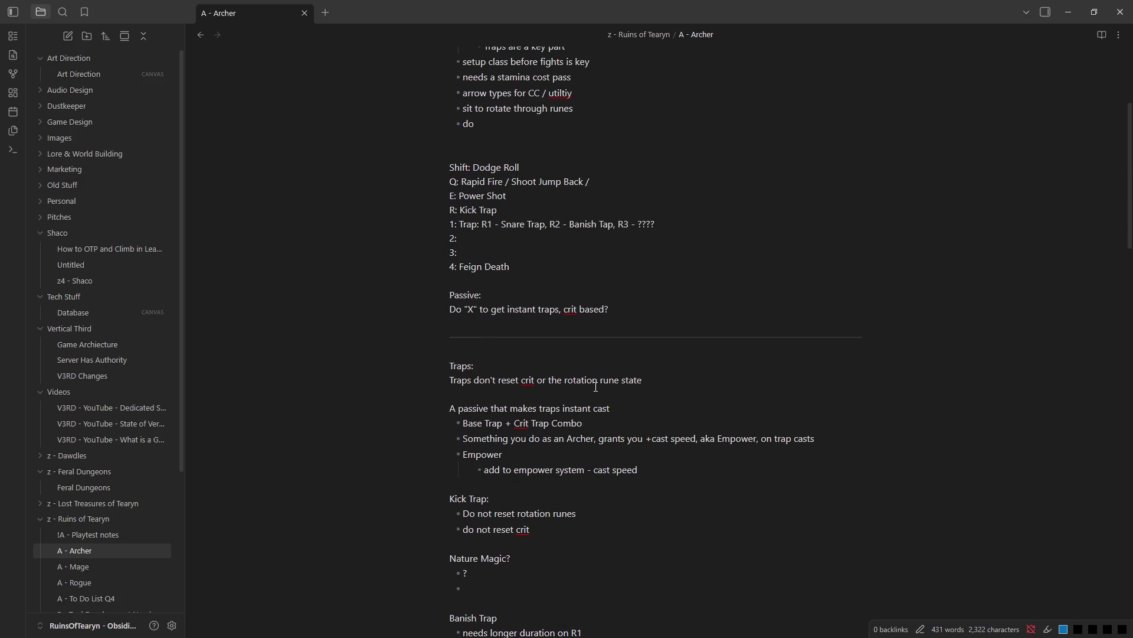
pyautogui.scroll(1, 595, 387)
pyautogui.scroll(-3, 595, 386)
pyautogui.scroll(2, 595, 387)
pyautogui.scroll(1, 596, 386)
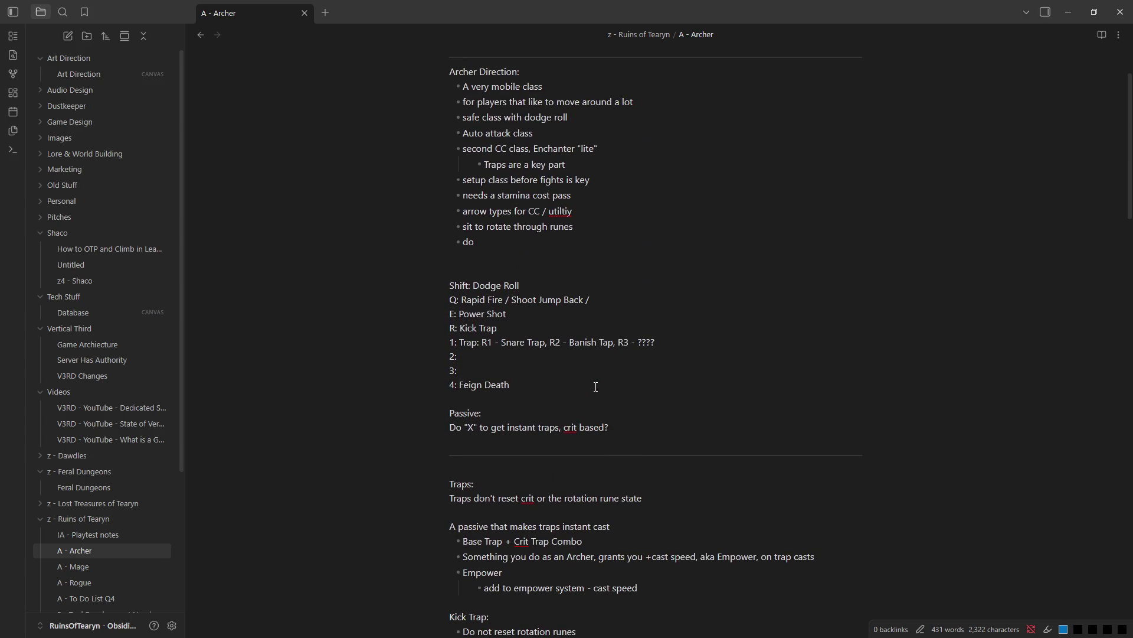
pyautogui.scroll(-1, 595, 386)
pyautogui.scroll(-3, 596, 387)
pyautogui.scroll(-2, 575, 386)
pyautogui.scroll(1, 553, 387)
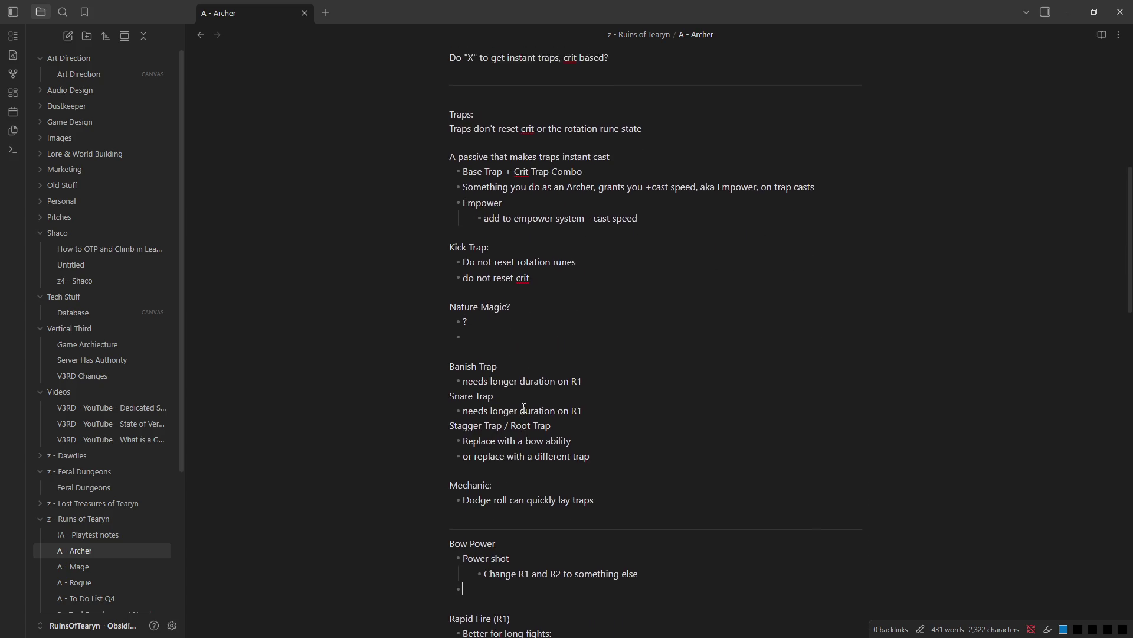
pyautogui.scroll(-2, 620, 395)
pyautogui.scroll(-1, 787, 412)
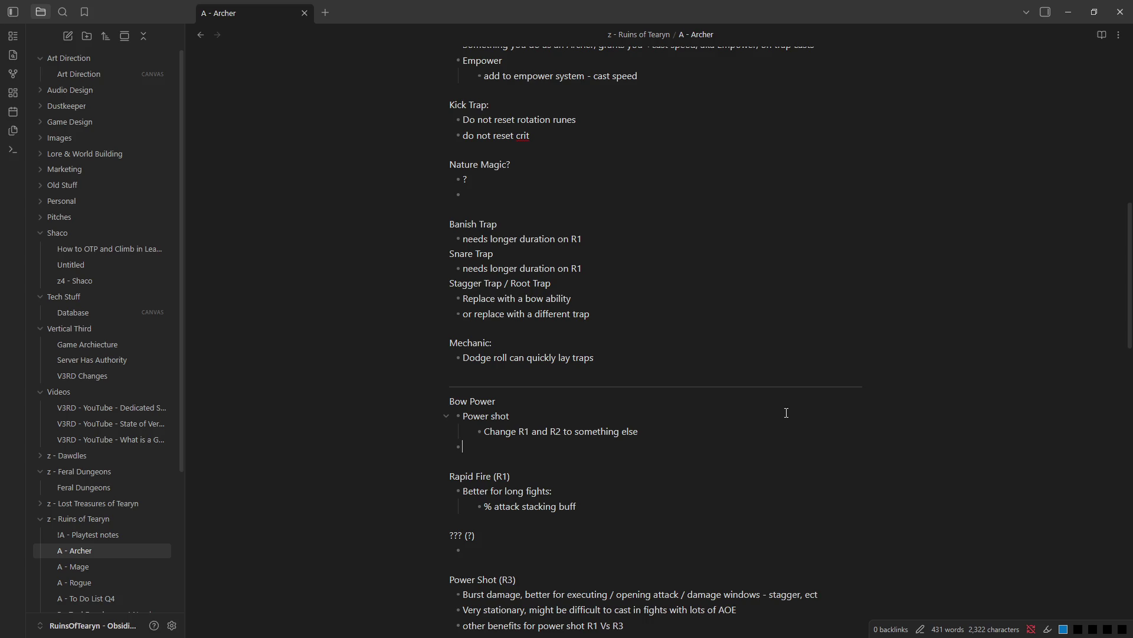
pyautogui.write('Bo')
pyautogui.press('BackSpace')
pyautogui.write('ow Speed')
pyautogui.press('Return')
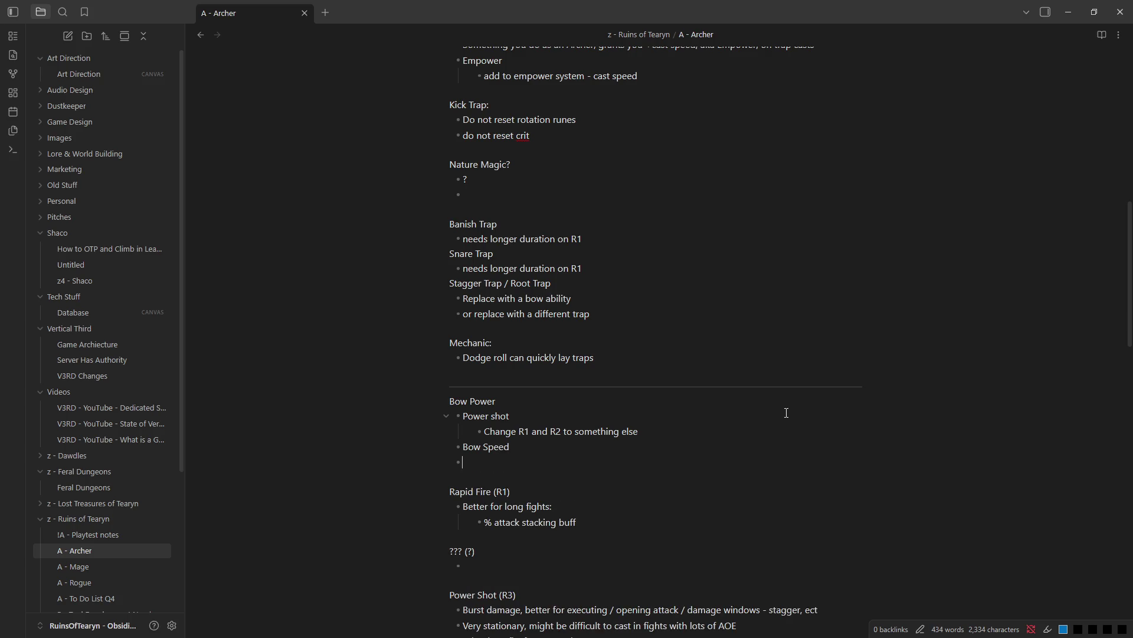
pyautogui.write('Stacking self haste buff')
pyautogui.press('Return')
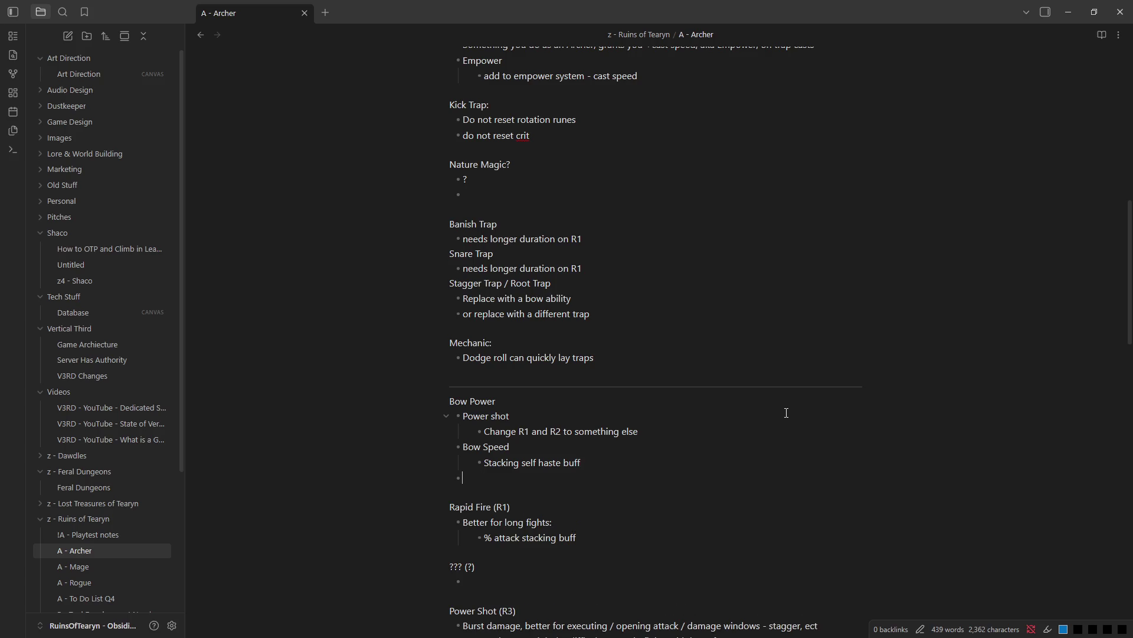
pyautogui.scroll(-2, 785, 411)
pyautogui.moveTo(580, 403); pyautogui.dragTo(437, 386)
pyautogui.scroll(2, 526, 464)
pyautogui.scroll(2, 525, 464)
pyautogui.scroll(4, 525, 465)
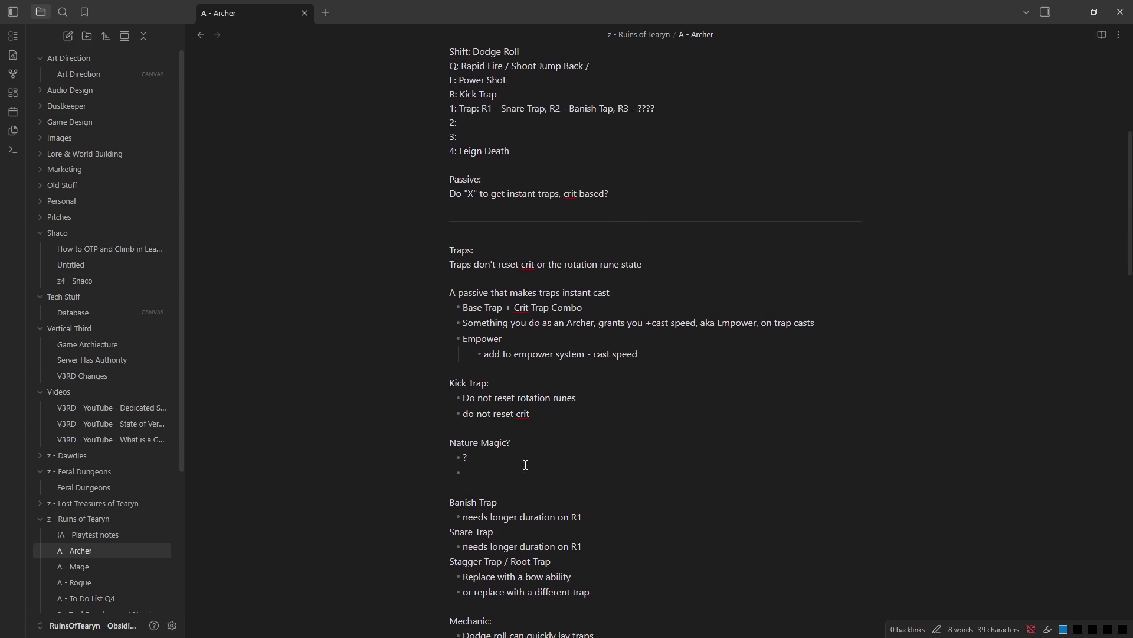
pyautogui.press('Return')
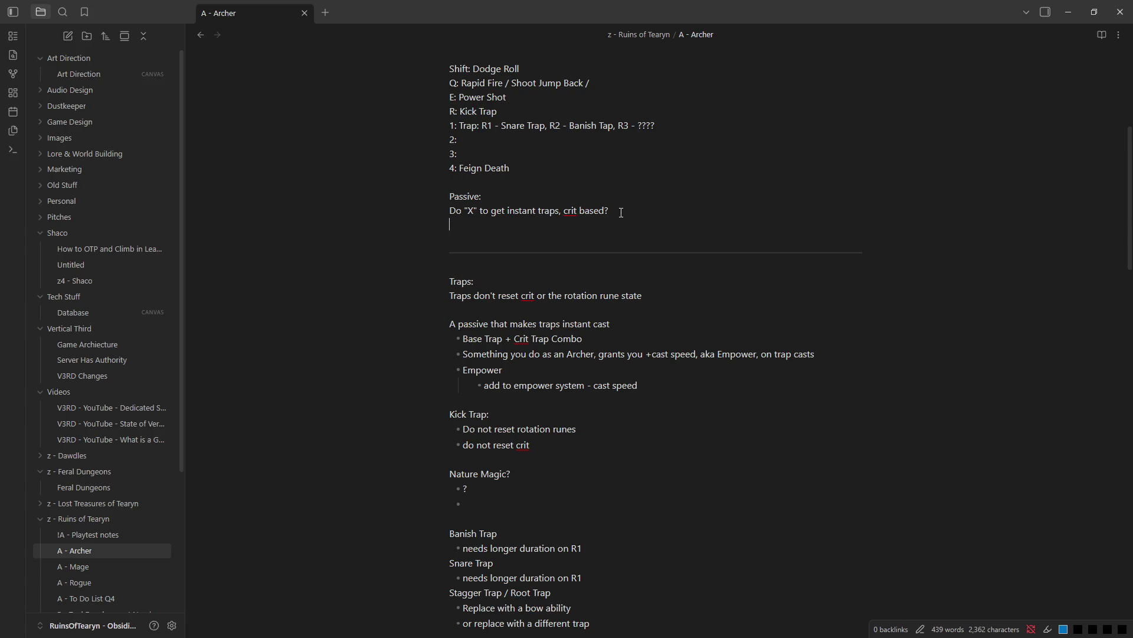
pyautogui.write('Passive:')
pyautogui.write(' attack')
# - Write the new passive idea, then add 'Shoot and jump back' under Bow Speed with an empty sub-bullet
pyautogui.press('BackSpace')
pyautogui.press('BackSpace')
pyautogui.press('BackSpace')
pyautogui.press('BackSpace')
pyautogui.press('BackSpace')
pyautogui.press('BackSpace')
pyautogui.write('attack speed haste')
pyautogui.scroll(-3, 606, 331)
pyautogui.scroll(-3, 594, 325)
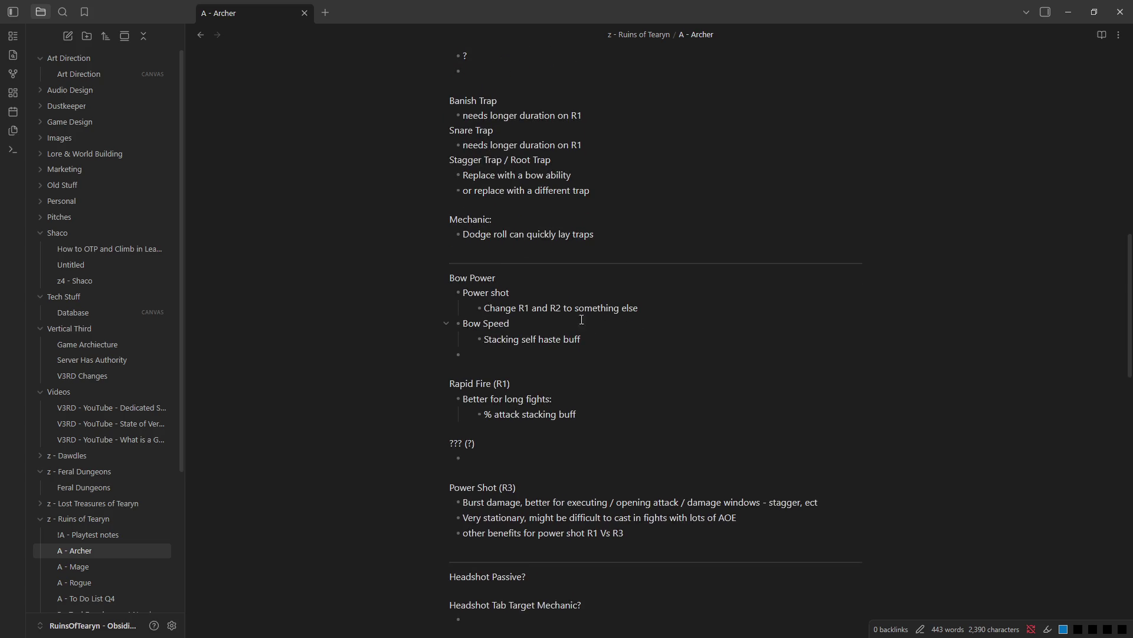
pyautogui.click(576, 450)
pyautogui.click(677, 362)
pyautogui.write('S')
pyautogui.write('hoot')
pyautogui.write(' and jump back')
pyautogui.press('Return')
pyautogui.press('Tab')
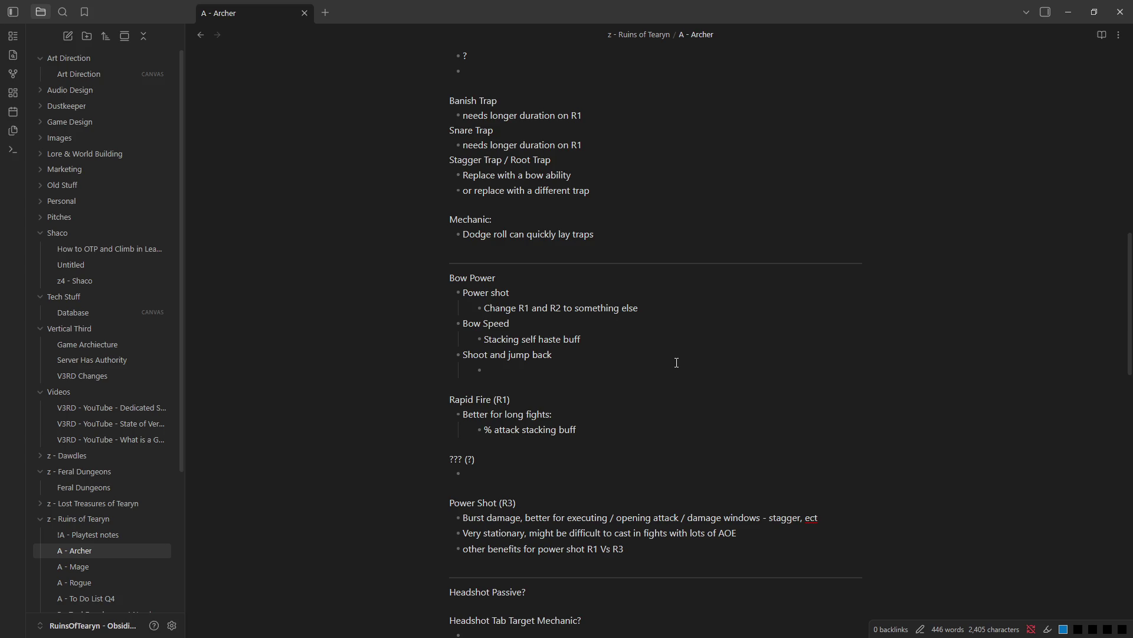
# - Turn the Rapid Fire (R1) heading into a top-level bullet under Bow Power
pyautogui.hotkey('shift', 'Tab')
pyautogui.hotkey('shift', 'Return')
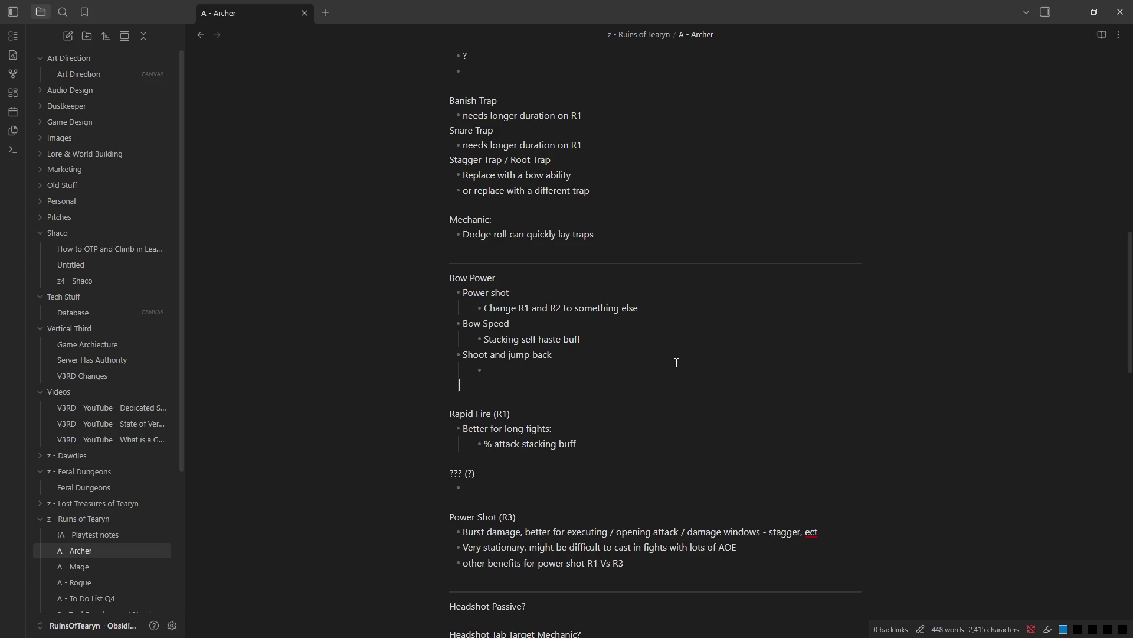
pyautogui.press('BackSpace')
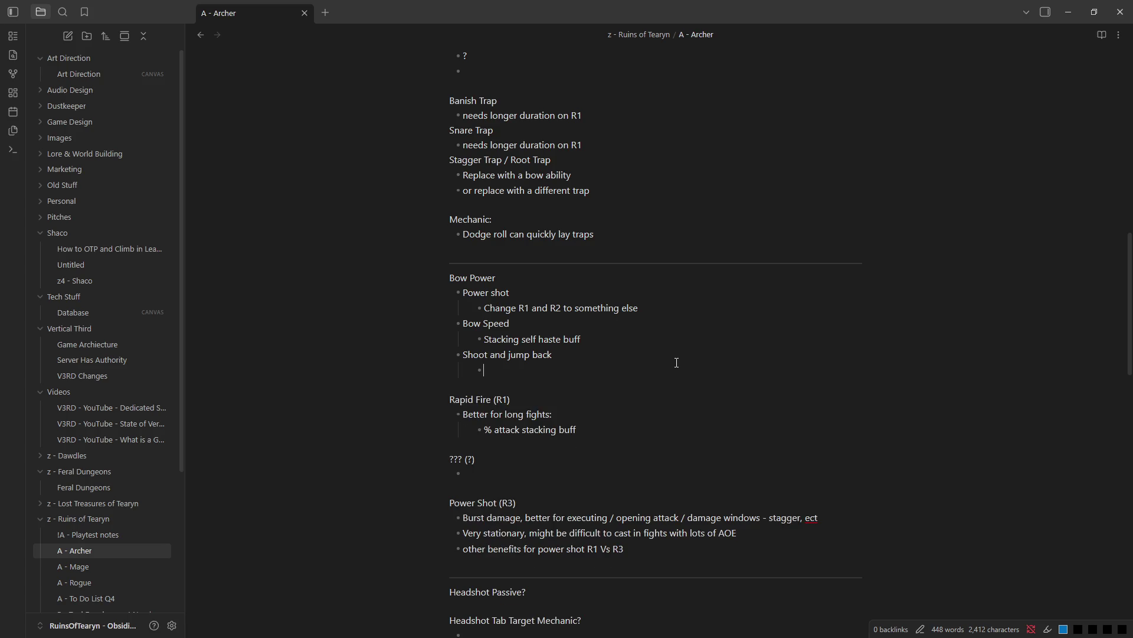
pyautogui.press('Return')
pyautogui.hotkey('shift', 'Tab')
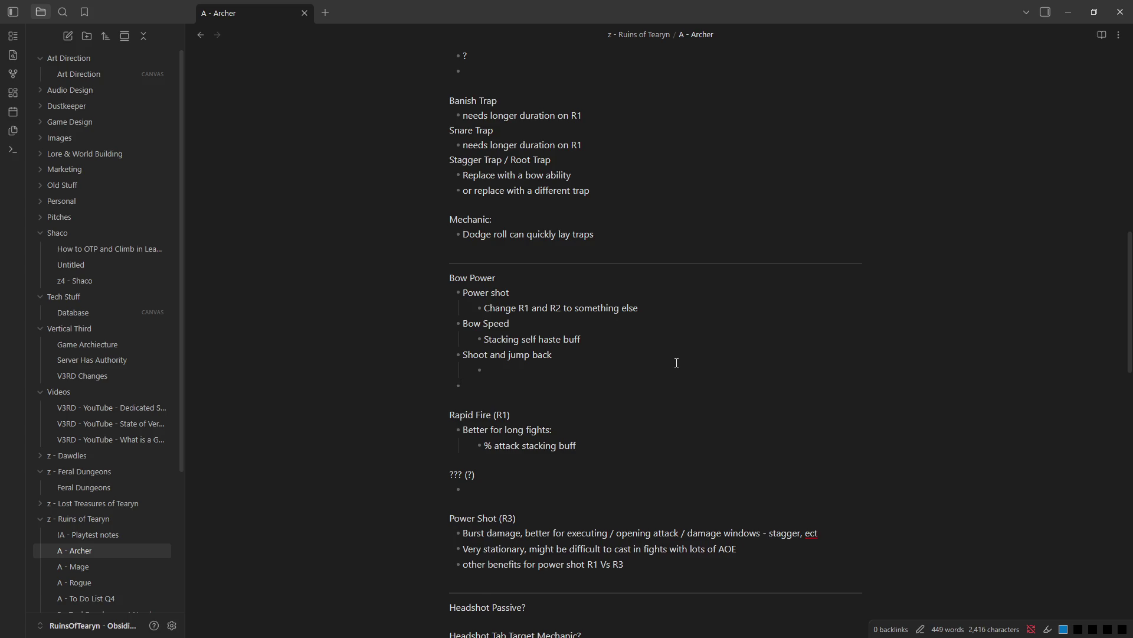
pyautogui.write('Ra')
pyautogui.press('Delete')
pyautogui.press('Delete')
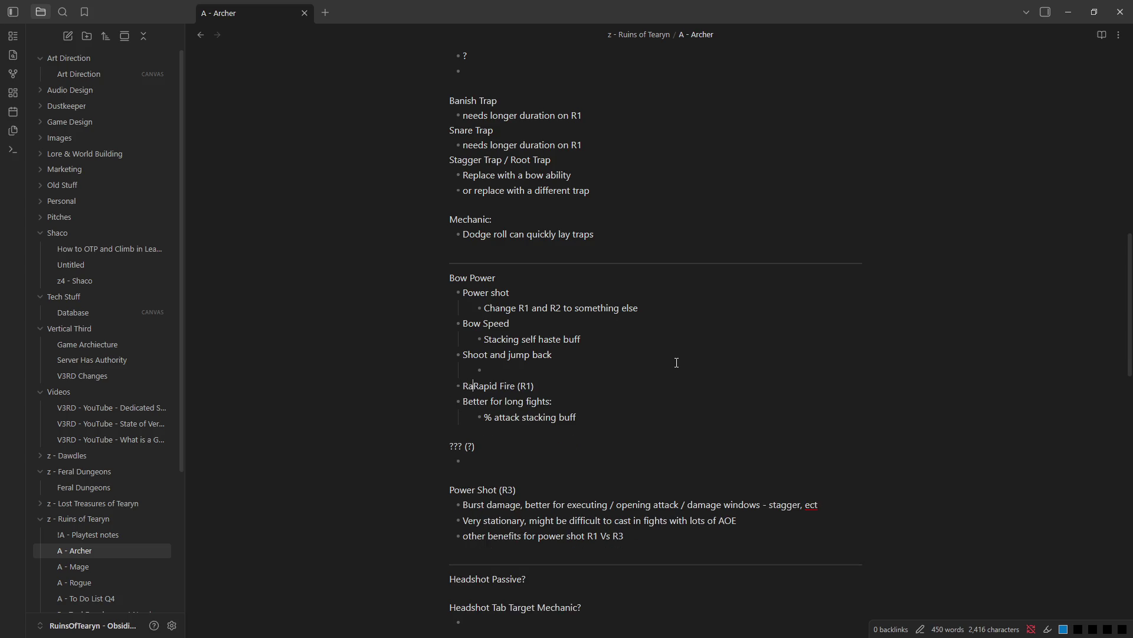
pyautogui.press('BackSpace')
pyautogui.press('BackSpace')
# - Give Rapid Fire (R1) a 'Quick, low damage shots in succession' sub-bullet and delete its long-fights notes
pyautogui.click(589, 386)
pyautogui.press('Return')
pyautogui.press('Tab')
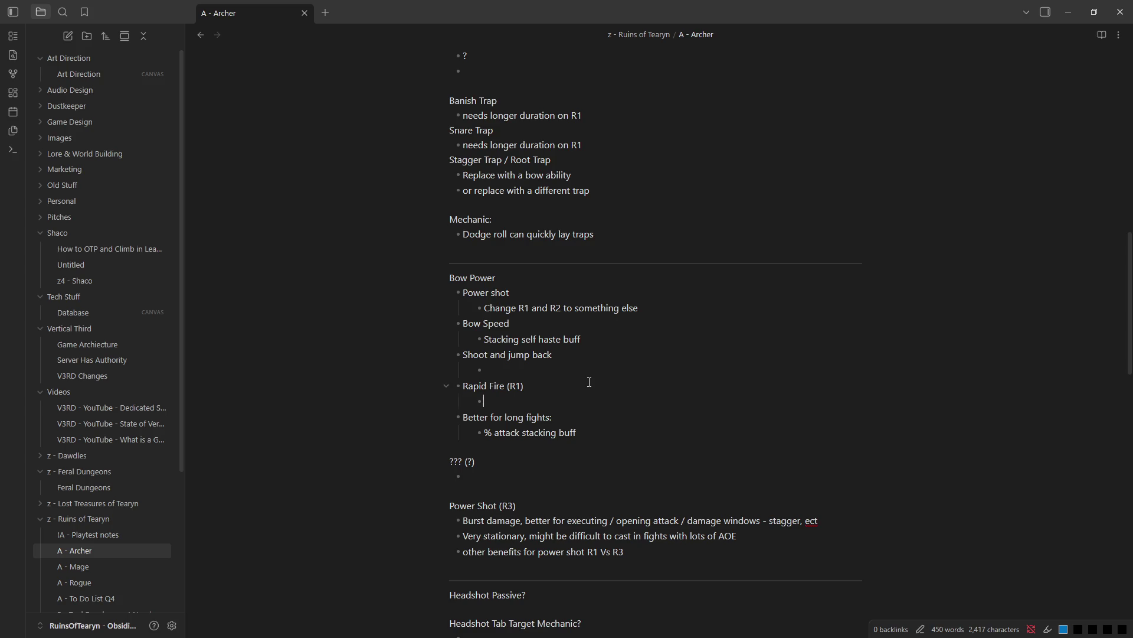
pyautogui.write('Quick ')
pyautogui.write('shots in succession')
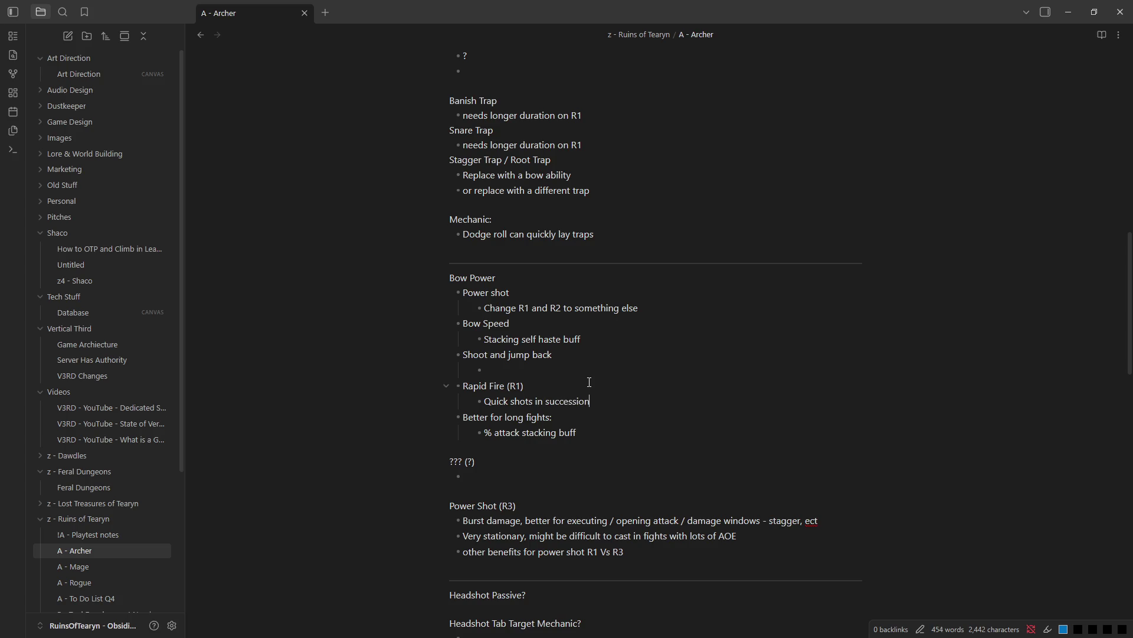
pyautogui.hotkey('ctrl', 'Left')
pyautogui.hotkey('ctrl', 'Left')
pyautogui.hotkey('ctrl', 'Left')
pyautogui.write(', low damage')
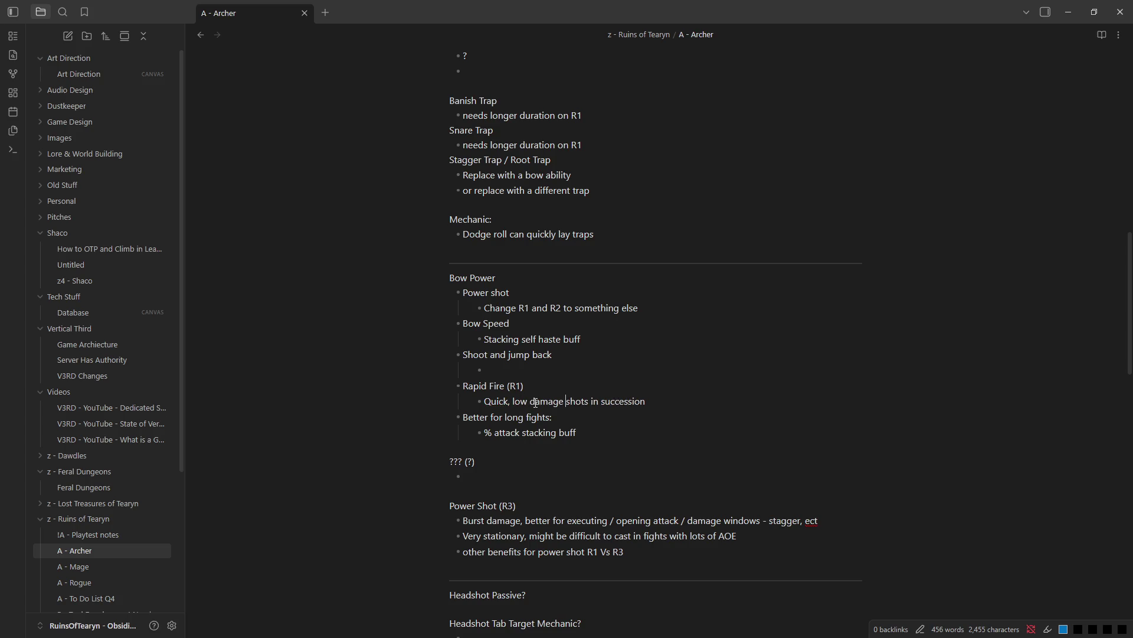
pyautogui.click(669, 403)
pyautogui.write(':')
pyautogui.hotkey('shift', 'Up')
pyautogui.hotkey('shift', 'Up')
pyautogui.press('BackSpace')
pyautogui.press('BackSpace')
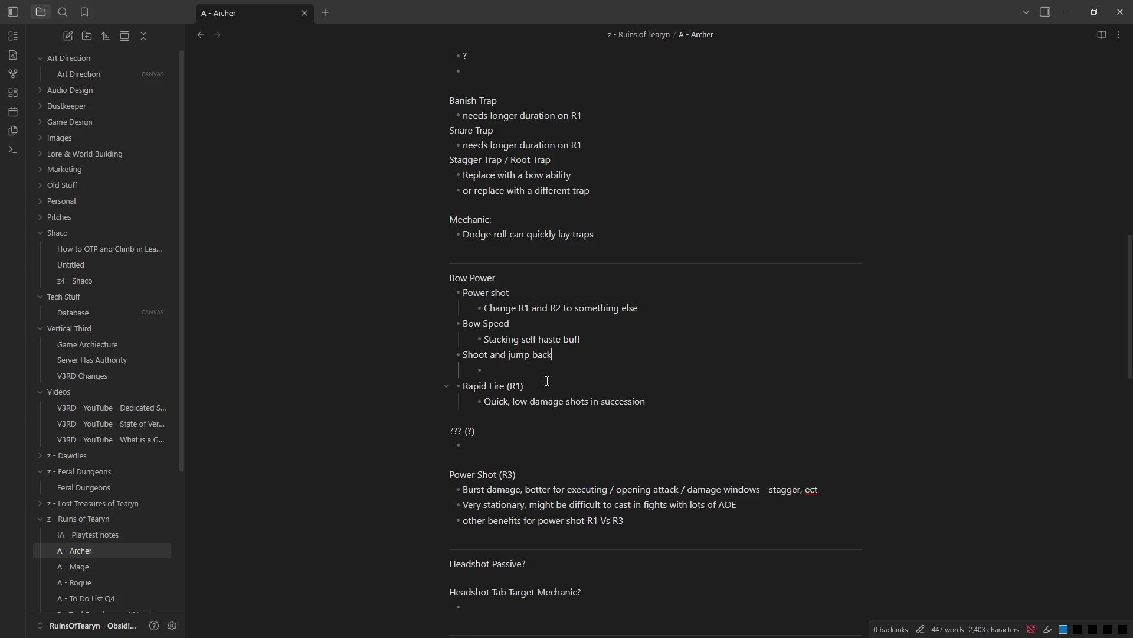
# - Remove the Bow Speed entry and its self haste buff sub-note
pyautogui.moveTo(595, 344); pyautogui.dragTo(430, 327)
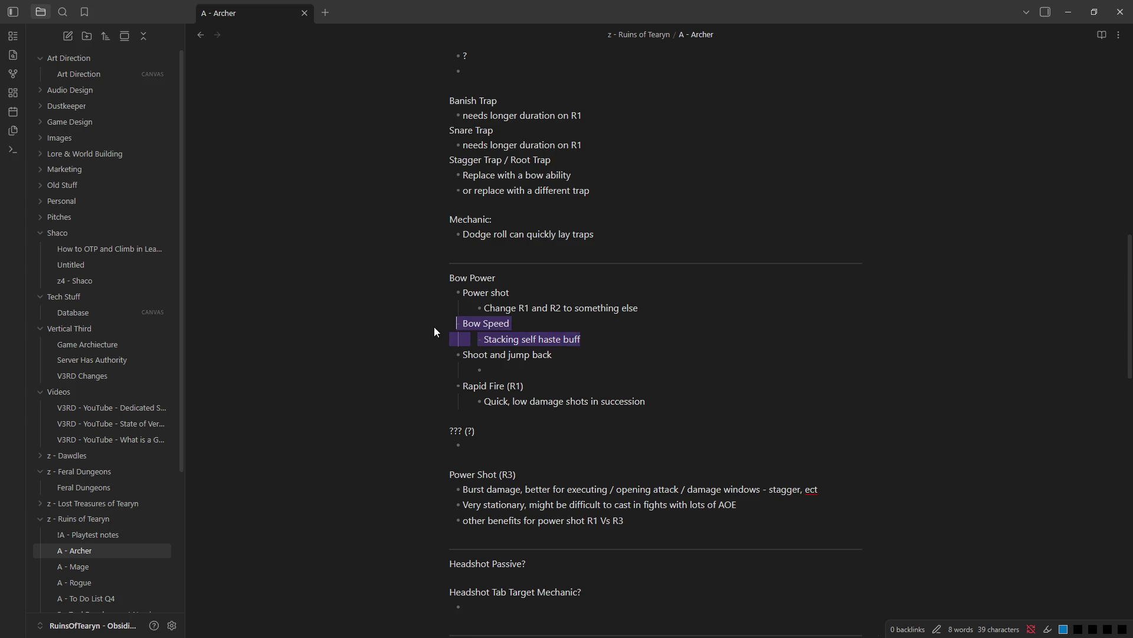
pyautogui.press('BackSpace')
pyautogui.press('BackSpace')
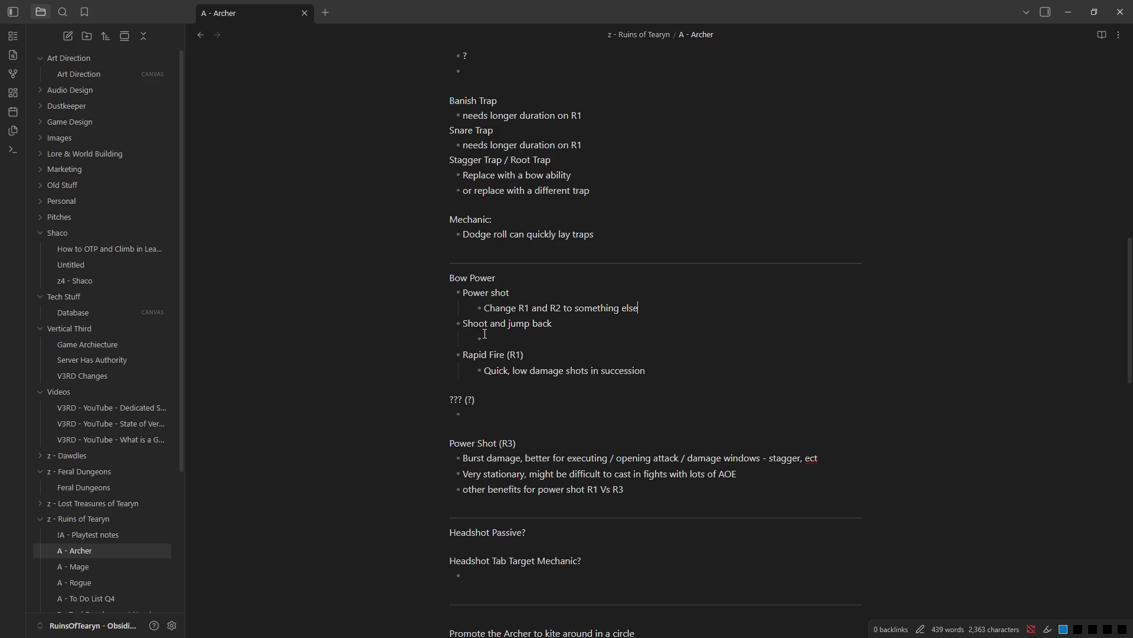
pyautogui.scroll(5, 585, 370)
pyautogui.scroll(3, 569, 403)
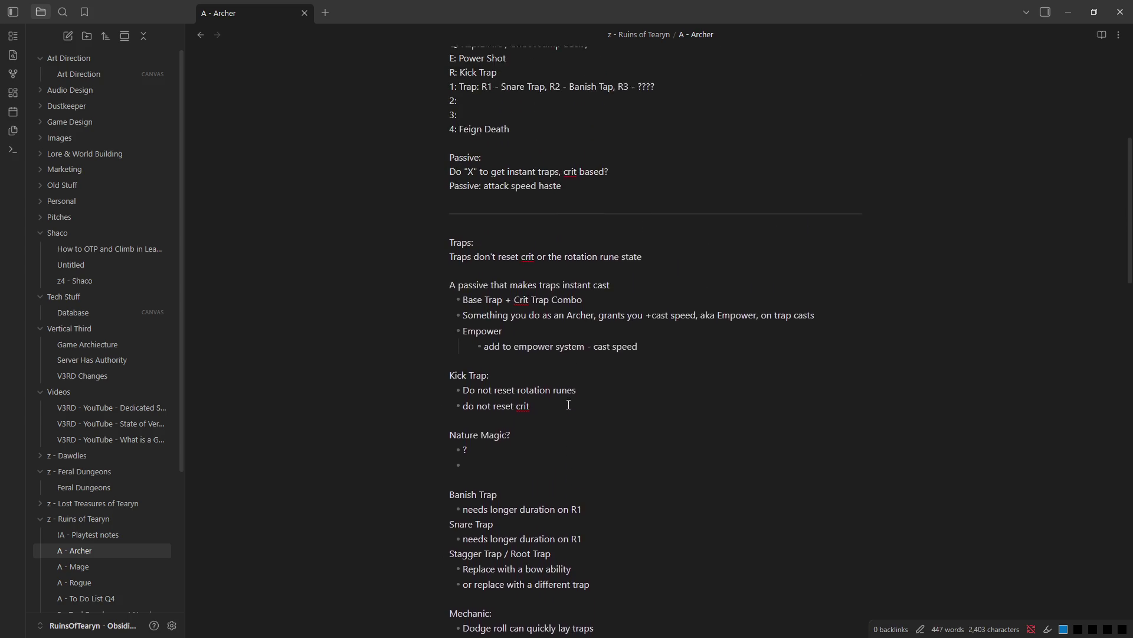
pyautogui.scroll(1, 532, 241)
# - Cut the Passive lines and paste them as bullets above Bow Power with a nested crit haste point
pyautogui.moveTo(564, 224); pyautogui.dragTo(396, 186)
pyautogui.hotkey('ctrl', 'c')
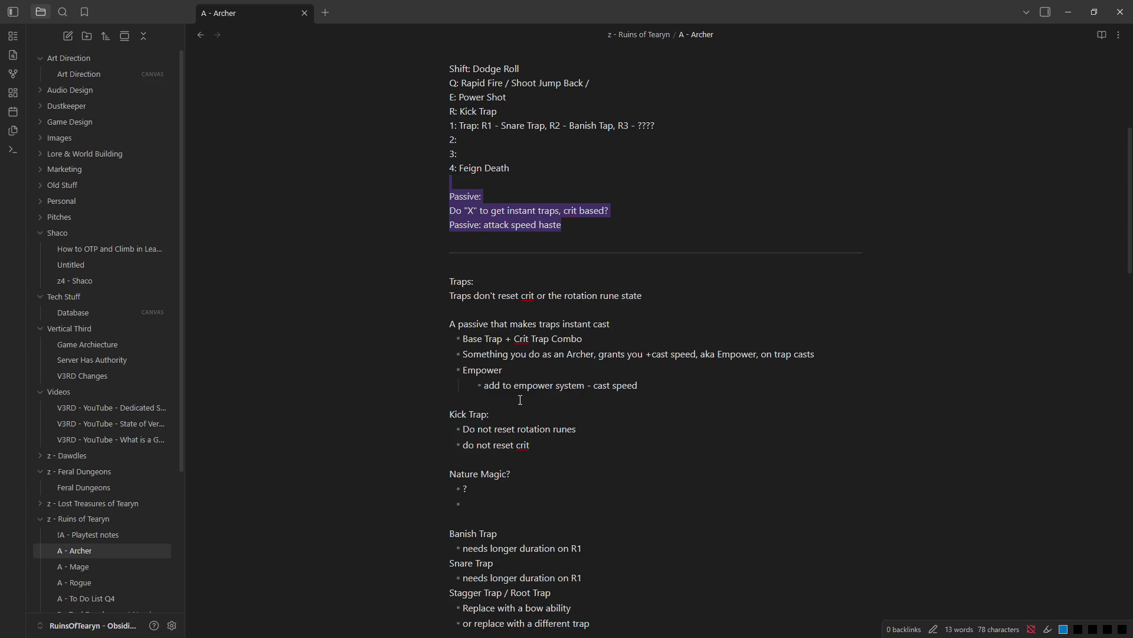
pyautogui.scroll(-3, 520, 399)
pyautogui.scroll(-3, 488, 399)
pyautogui.scroll(-1, 455, 390)
pyautogui.click(452, 338)
pyautogui.press('Return')
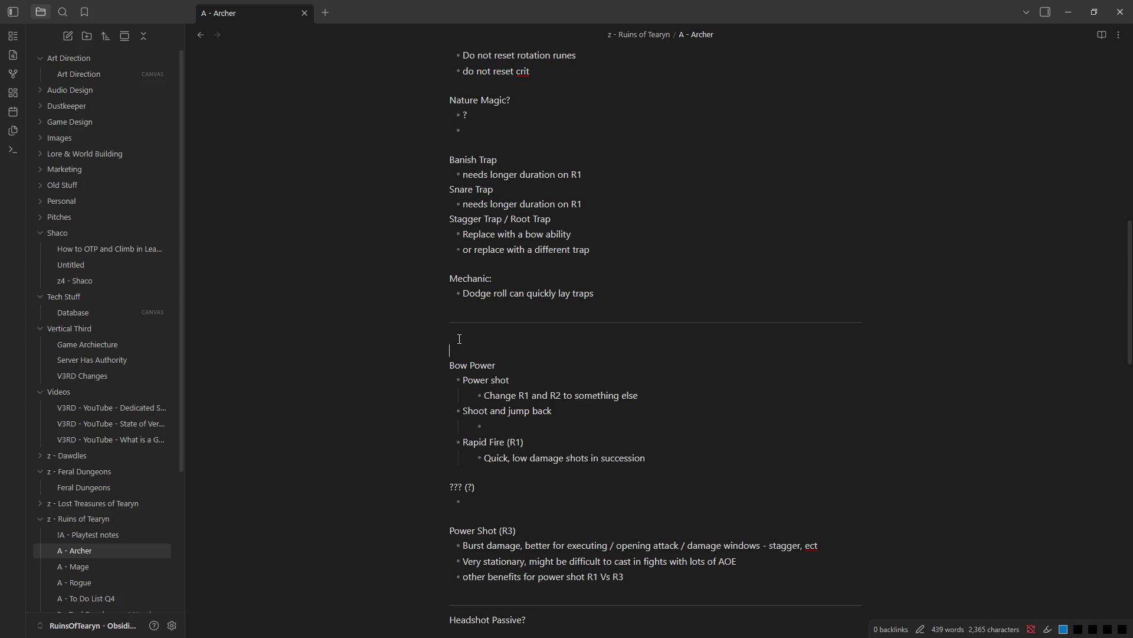
pyautogui.hotkey('ctrl', 'v')
pyautogui.scroll(-1, 485, 421)
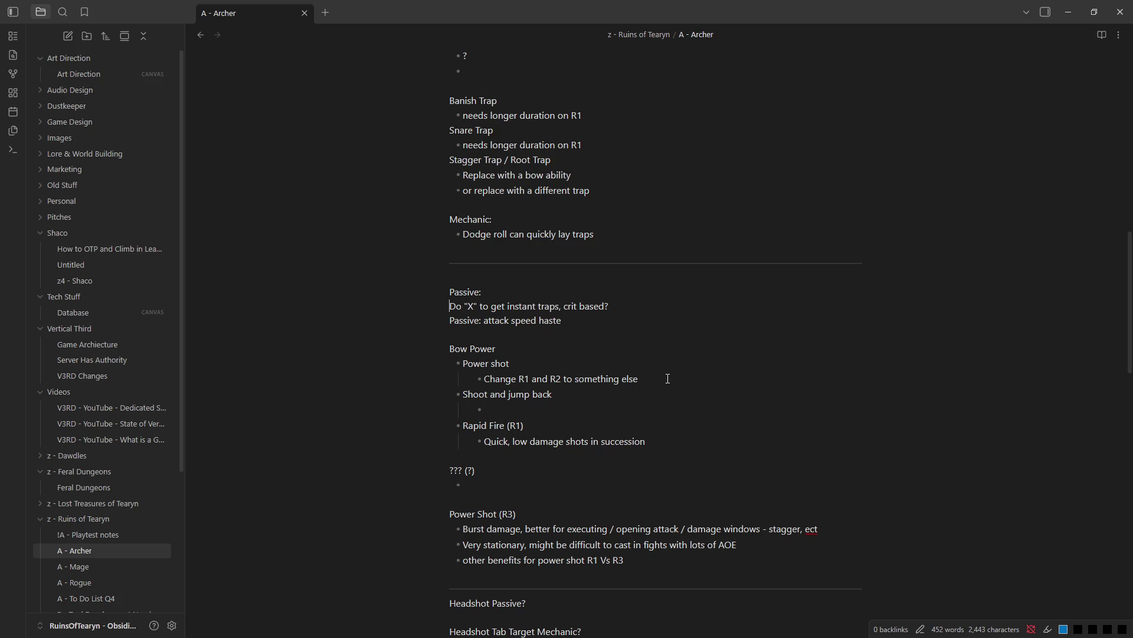
pyautogui.write('-')
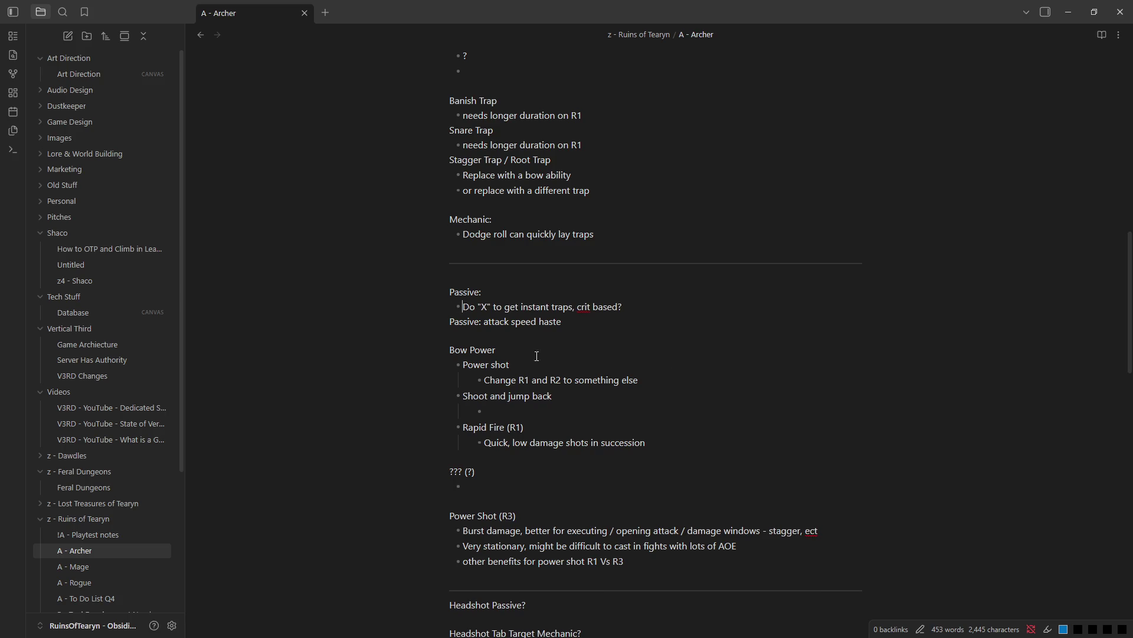
pyautogui.click(452, 323)
pyautogui.write('-')
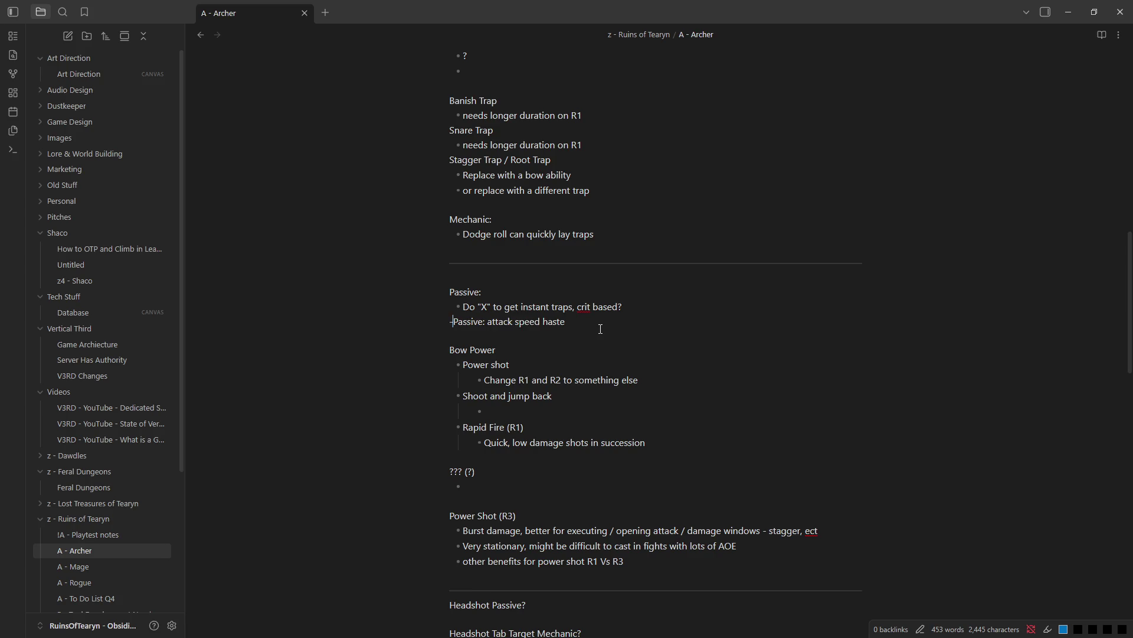
pyautogui.press('Return')
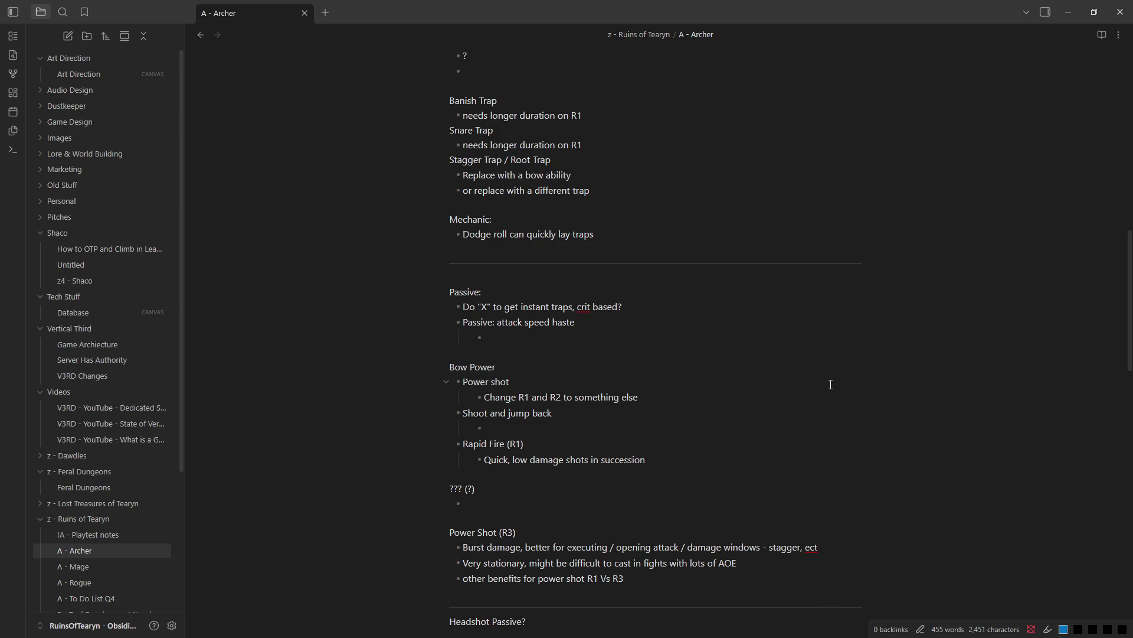
pyautogui.write('Crits')
pyautogui.write(' give attack speed haste ')
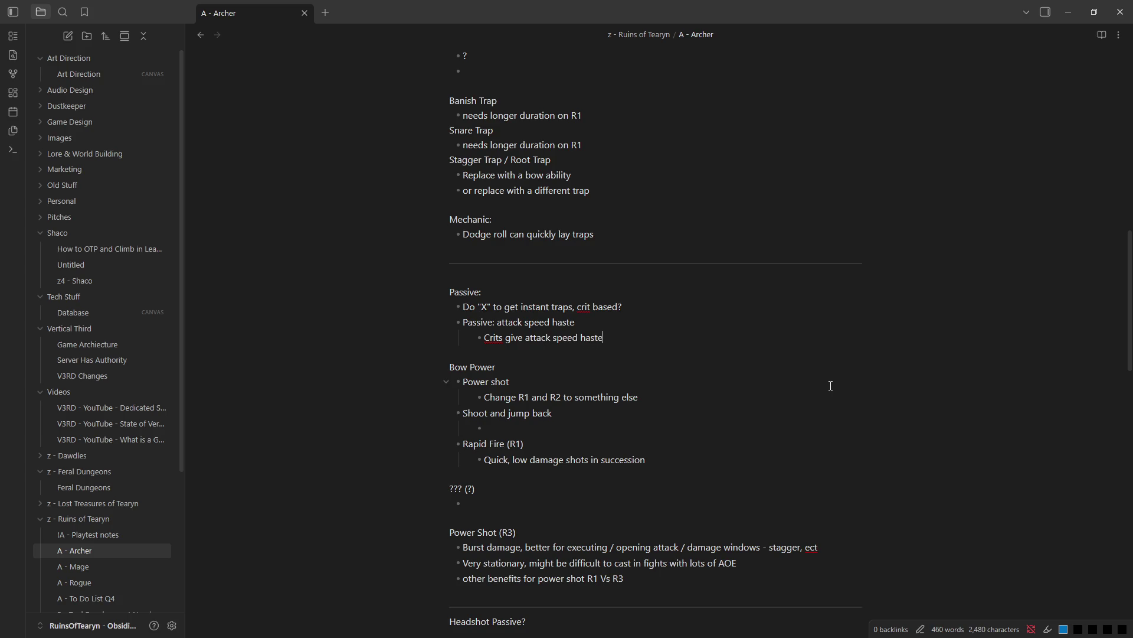
pyautogui.write('stacks')
# - Finish the crit haste stacks wording, glance at the game, and return to the Archer note
pyautogui.click(705, 391)
pyautogui.hotkey('alt', 'Tab')
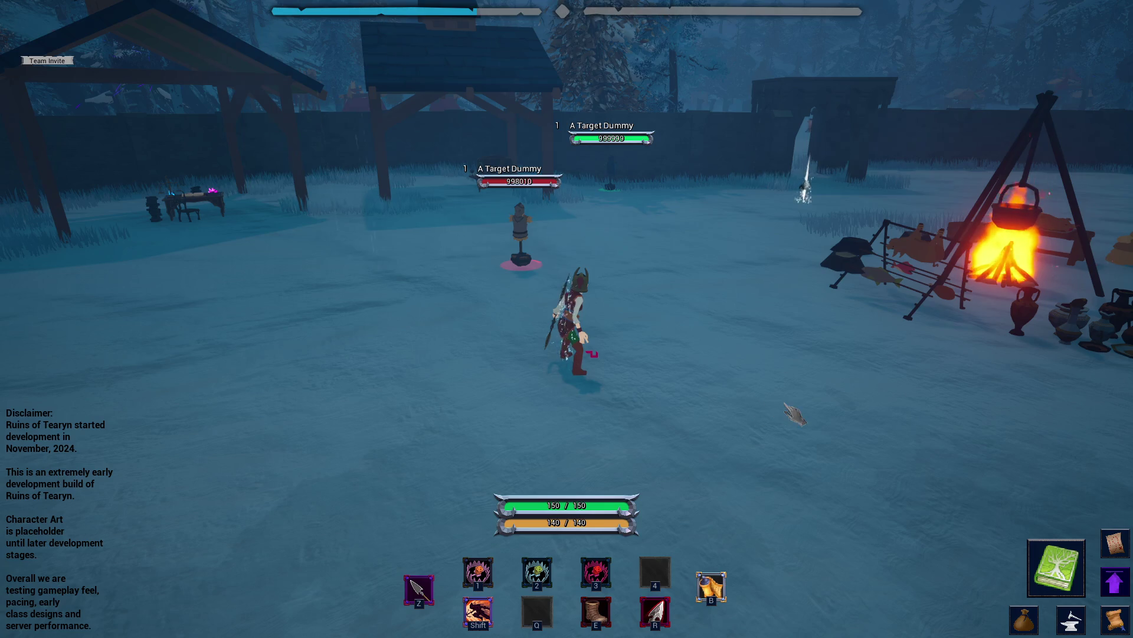
pyautogui.hotkey('alt', 'Tab')
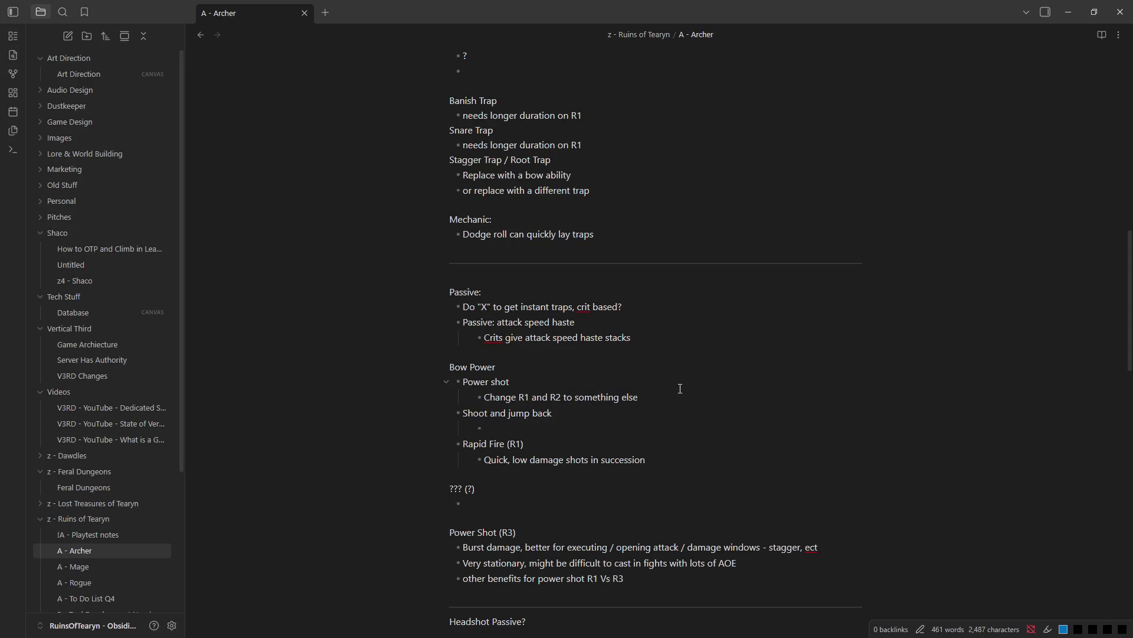
pyautogui.scroll(1, 532, 451)
pyautogui.scroll(-2, 514, 425)
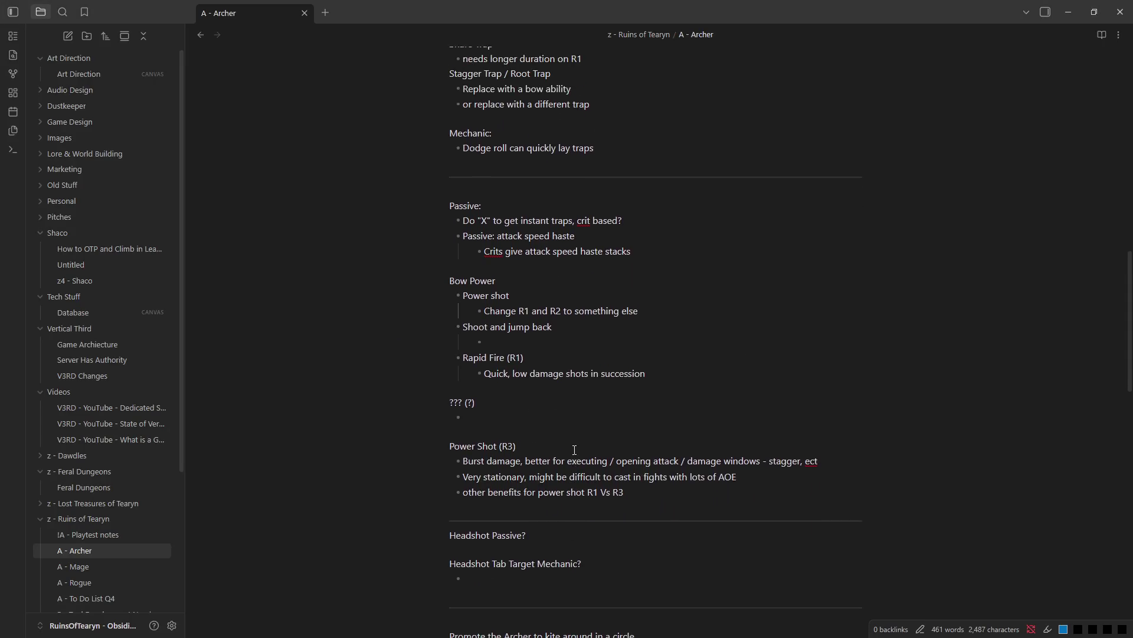
pyautogui.scroll(1, 476, 374)
pyautogui.scroll(-2, 486, 426)
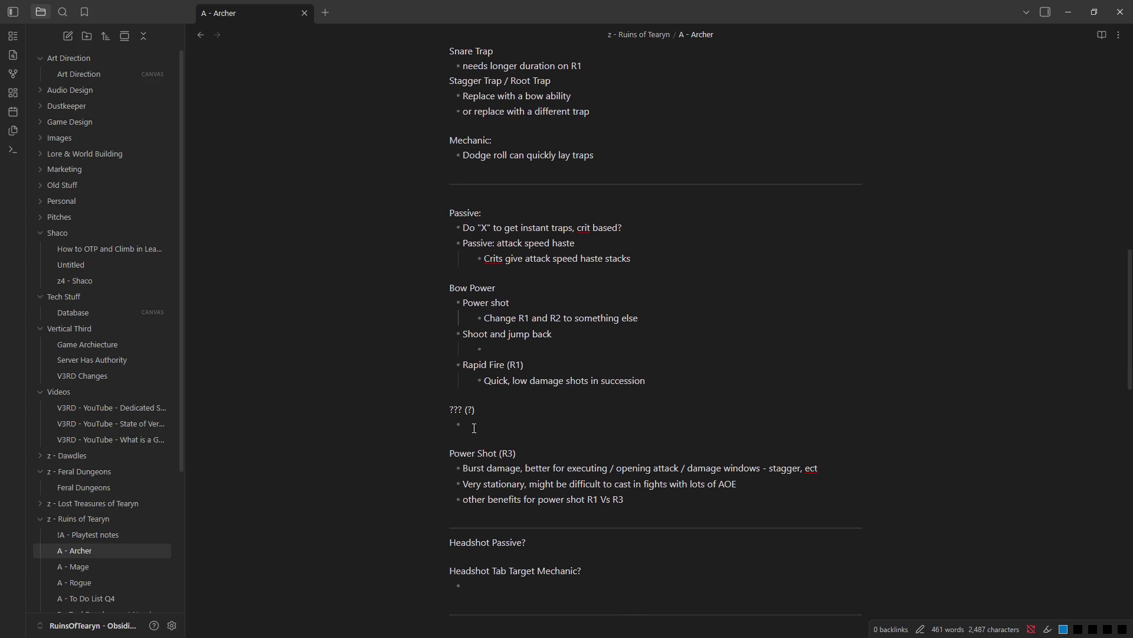
# - Label Bow Power as (E) and cut out the Power shot block with its sub-point
pyautogui.click(494, 347)
pyautogui.click(496, 289)
pyautogui.write('(E')
pyautogui.moveTo(700, 321); pyautogui.dragTo(417, 298)
pyautogui.press('BackSpace')
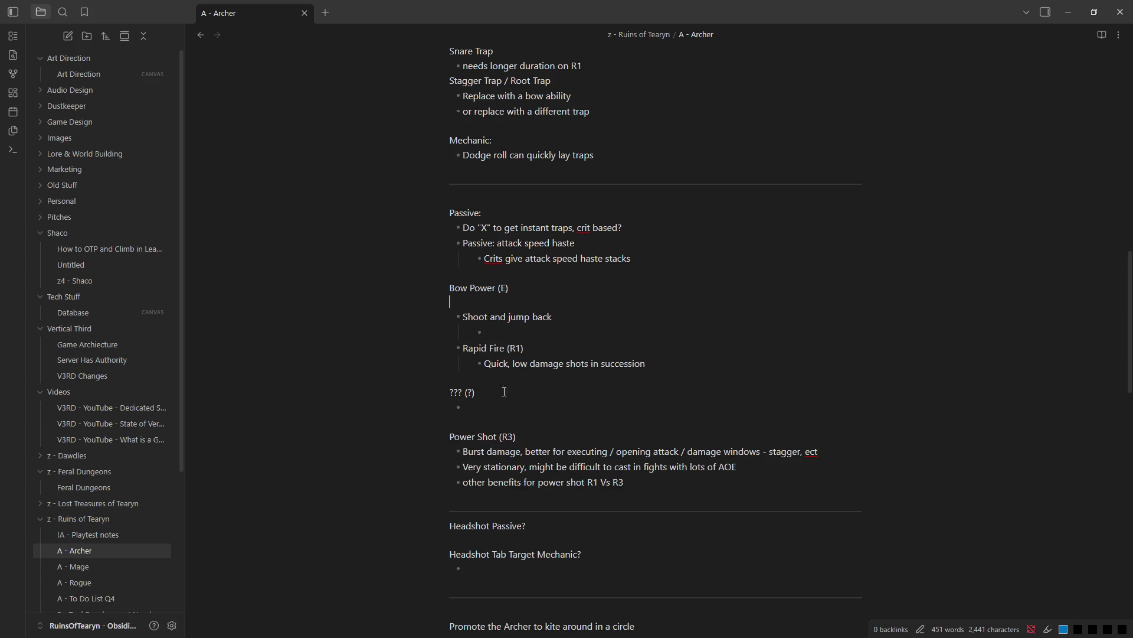
# - Paste Power shot with its R1/R2 sub-point as a top-level bullet below Rapid Fire (R1)
pyautogui.click(699, 358)
pyautogui.press('Return')
pyautogui.hotkey('shift', 'Tab')
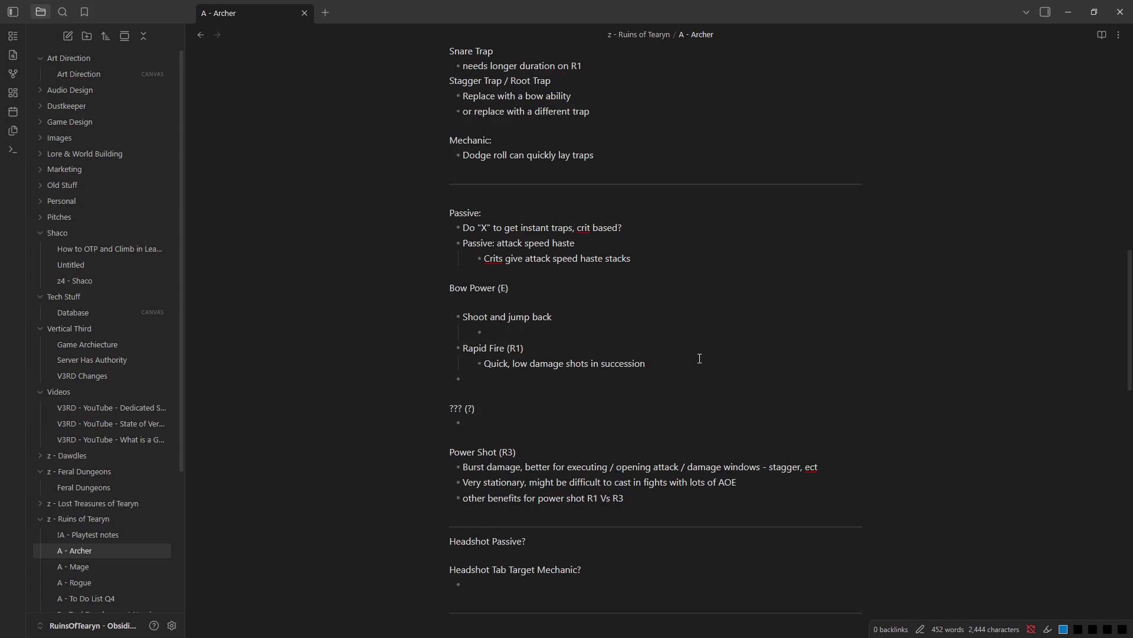
pyautogui.write('- Power shot \t- Change R1 and R2 to something else')
pyautogui.click(467, 379)
pyautogui.press('BackSpace')
pyautogui.press('BackSpace')
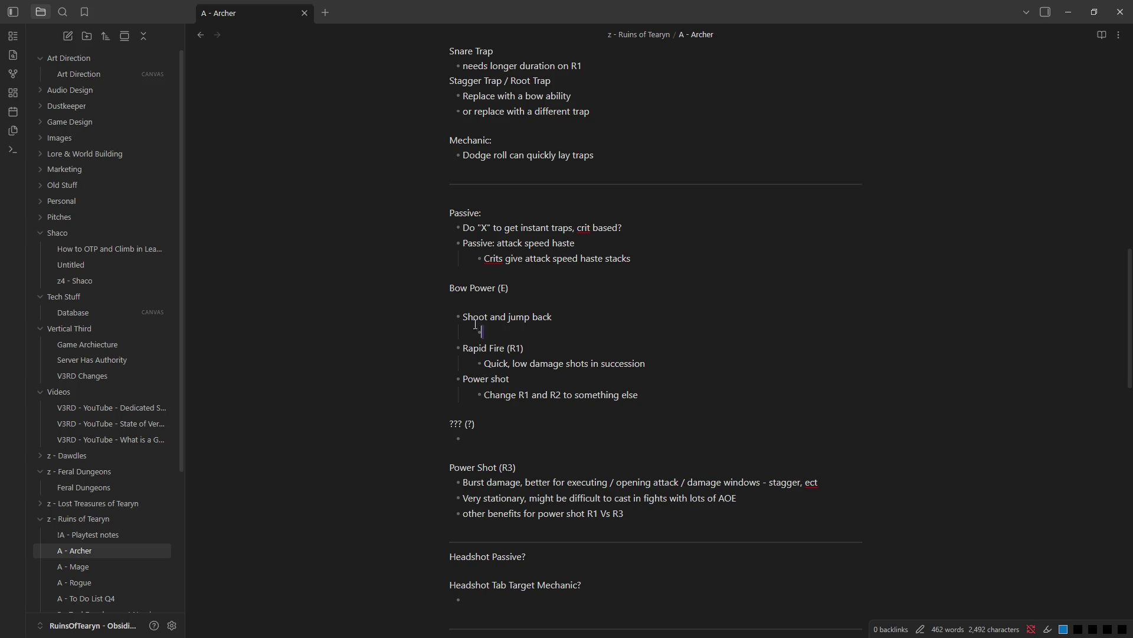
# - Move the Shoot and jump back block above Bow Power (E) under a new 'Utility Bow Stuff (Q)' heading
pyautogui.moveTo(516, 326); pyautogui.dragTo(445, 321)
pyautogui.hotkey('ctrl', 'c')
pyautogui.press('BackSpace')
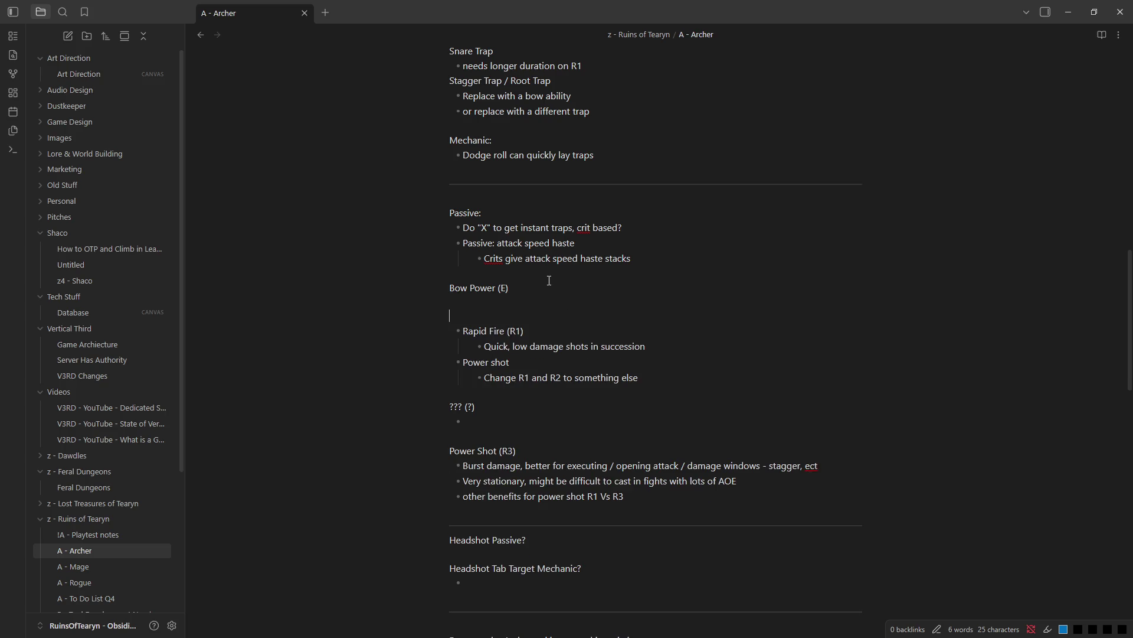
pyautogui.click(549, 274)
pyautogui.press('Return')
pyautogui.press('Return')
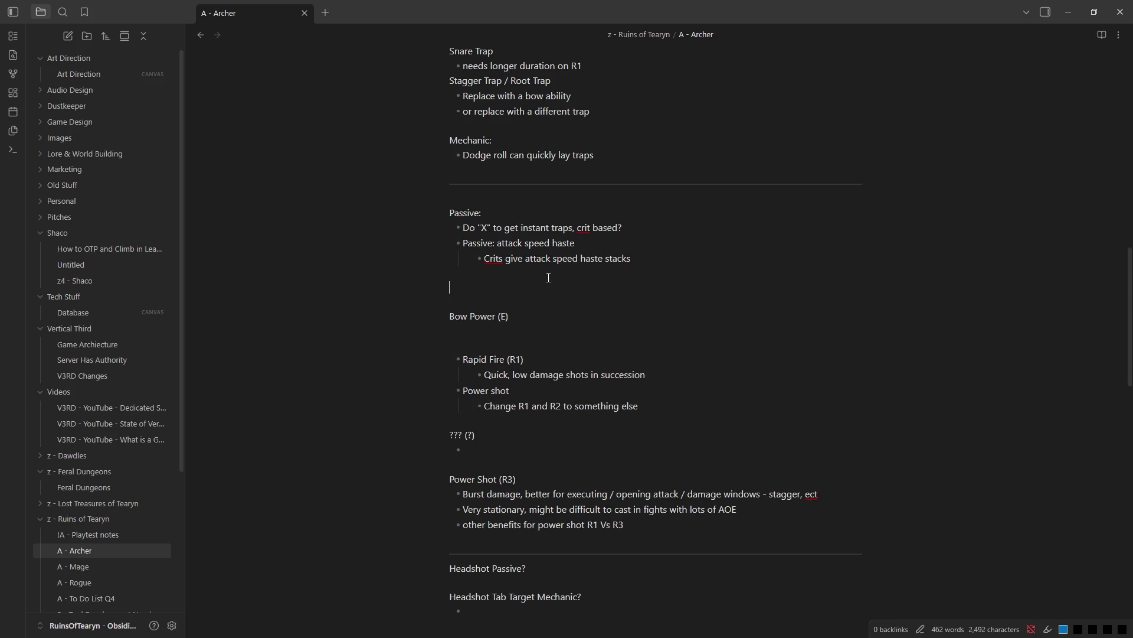
pyautogui.hotkey('ctrl', 'v')
pyautogui.press('Return')
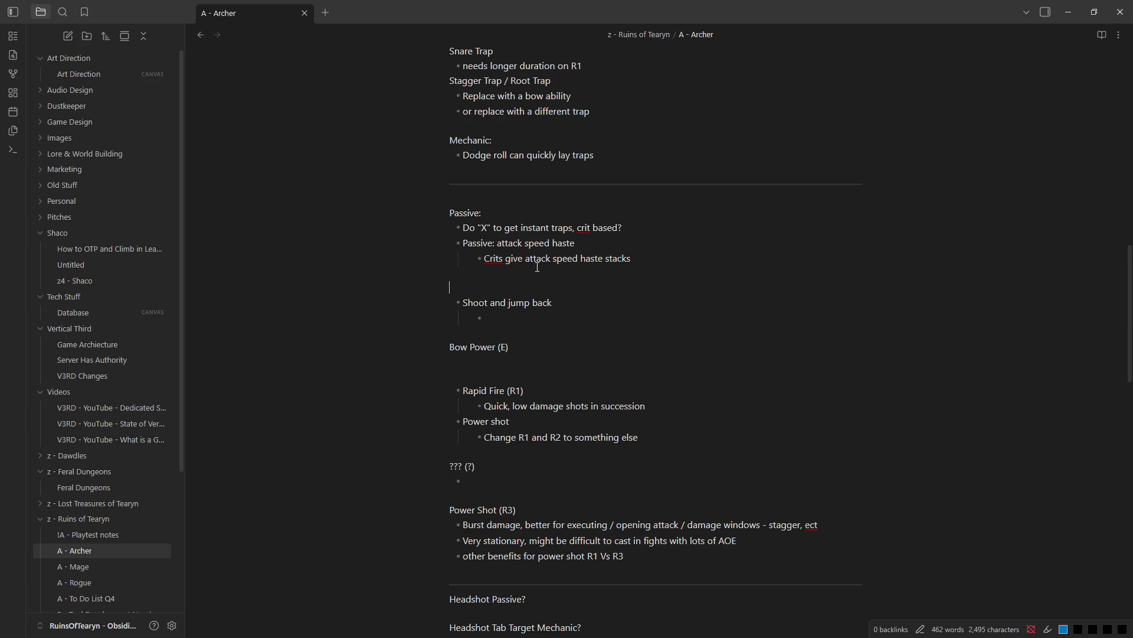
pyautogui.write('Utility Bow Stuff')
pyautogui.write(' (Q)')
# - Rename the point to 'Shoot, knockback and jump back (R1)'
pyautogui.click(613, 320)
pyautogui.write('(R!)')
pyautogui.press('BackSpace')
pyautogui.press('BackSpace')
pyautogui.write('1)')
pyautogui.press('Up')
pyautogui.hotkey('ctrl', 'Left')
pyautogui.hotkey('ctrl', 'Left')
pyautogui.hotkey('ctrl', 'Left')
pyautogui.press('Left')
pyautogui.write(', knockback')
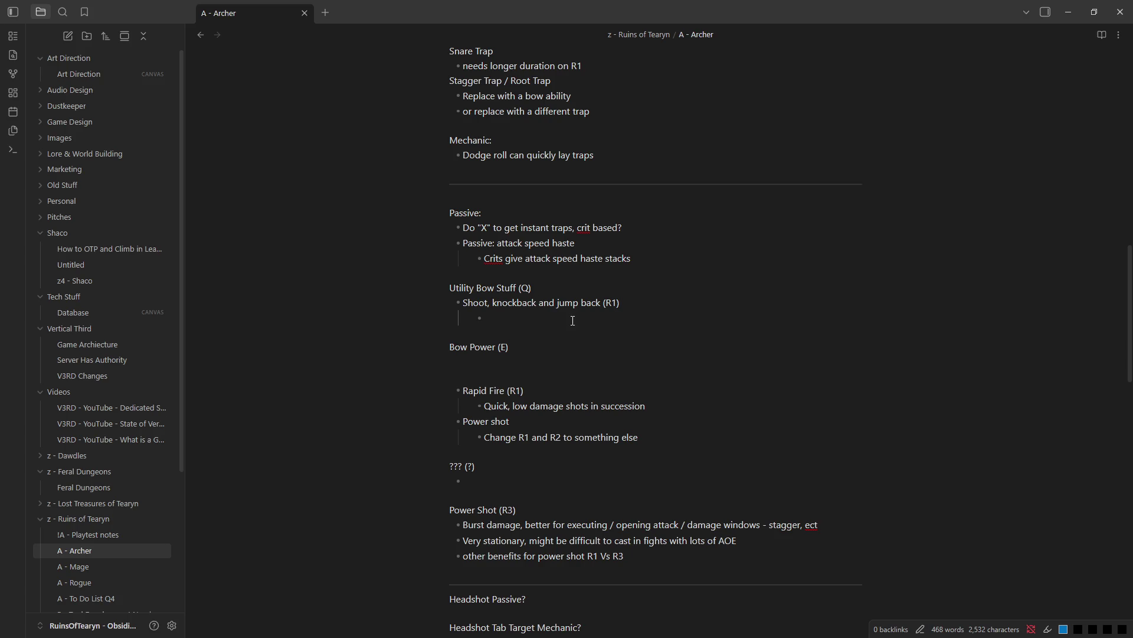
# - Replace the empty sub-point with two '??' placeholder bullets under the utility ability
pyautogui.click(544, 326)
pyautogui.press('BackSpace')
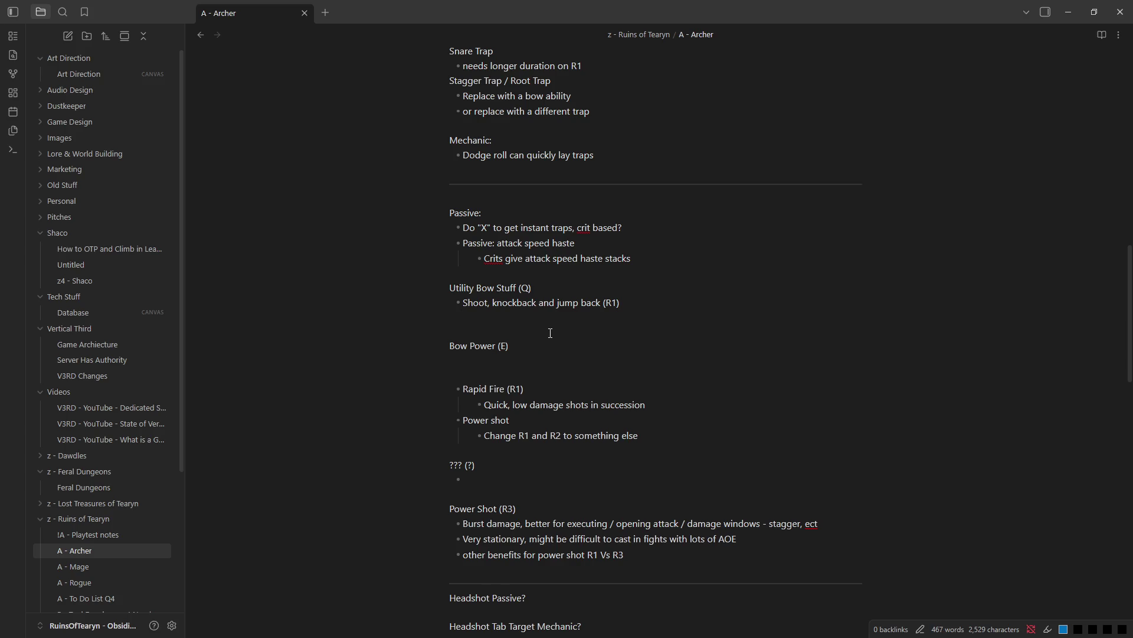
pyautogui.write('-')
pyautogui.press('Tab')
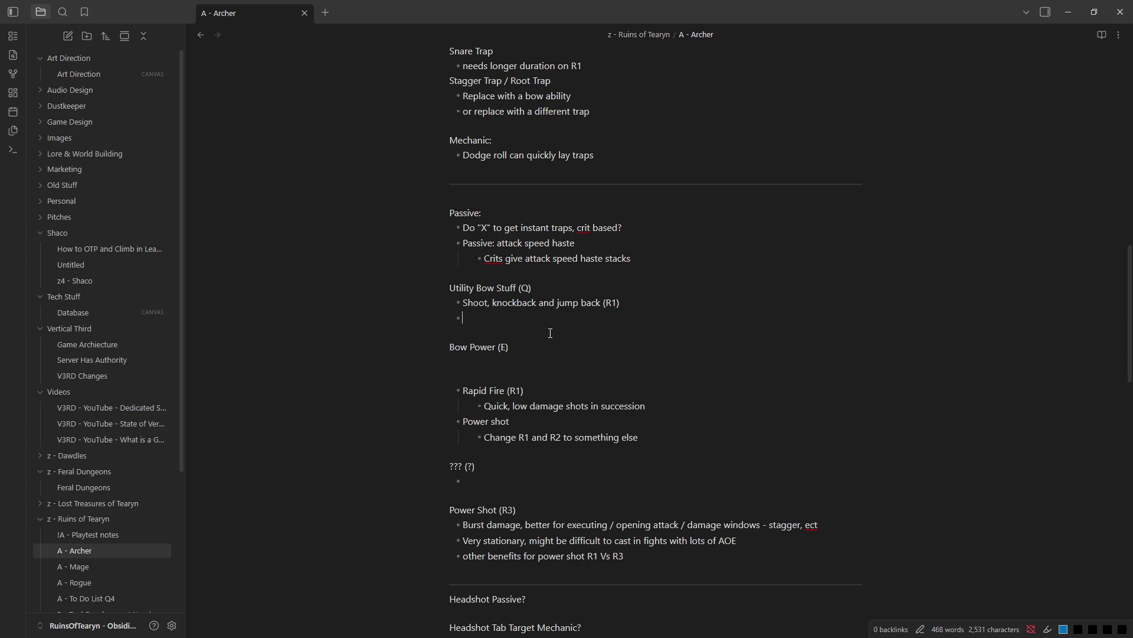
pyautogui.press('Return')
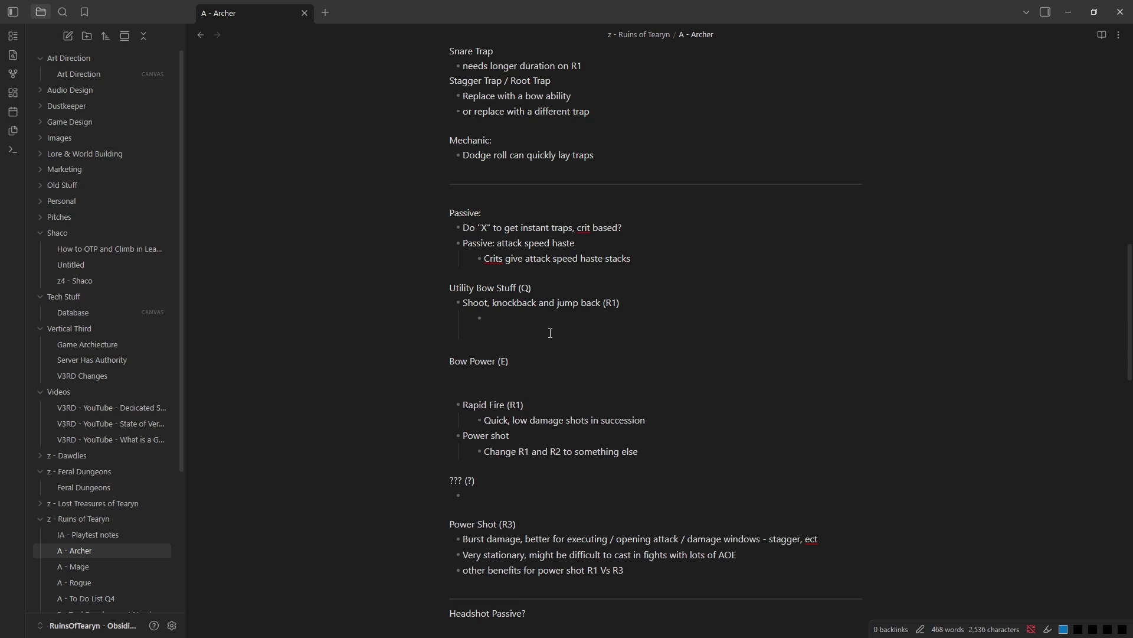
pyautogui.write('- ')
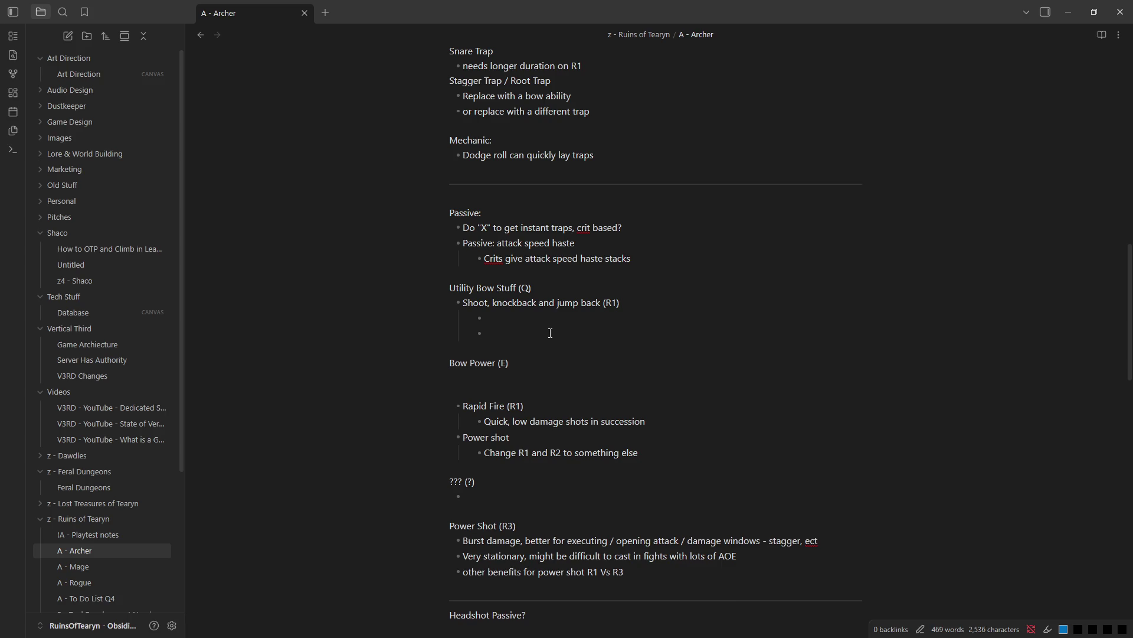
pyautogui.write('??')
pyautogui.press('Return')
pyautogui.write('??')
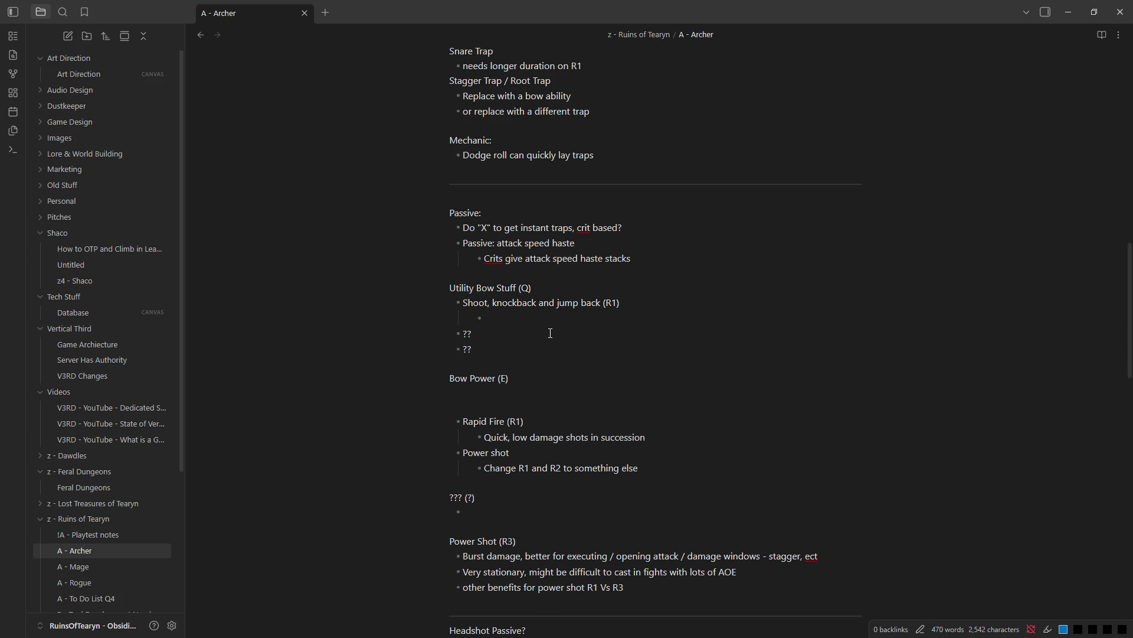
pyautogui.click(550, 333)
pyautogui.press('BackSpace')
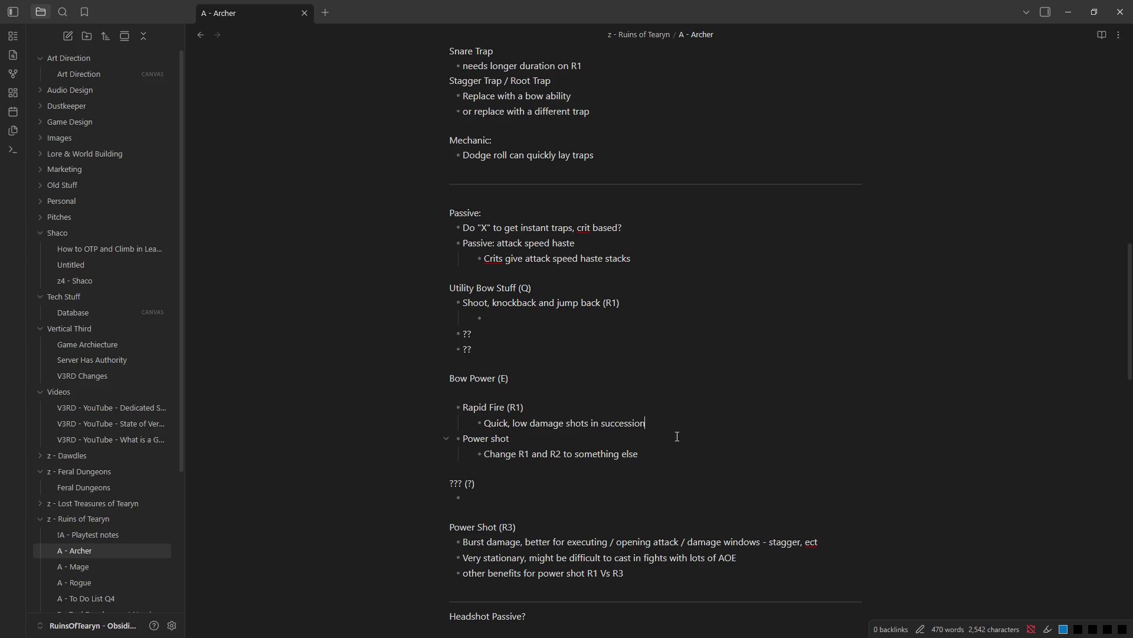
# - Add a '???' placeholder ability with an indented '???' sub-point below Rapid Fire
pyautogui.press('Return')
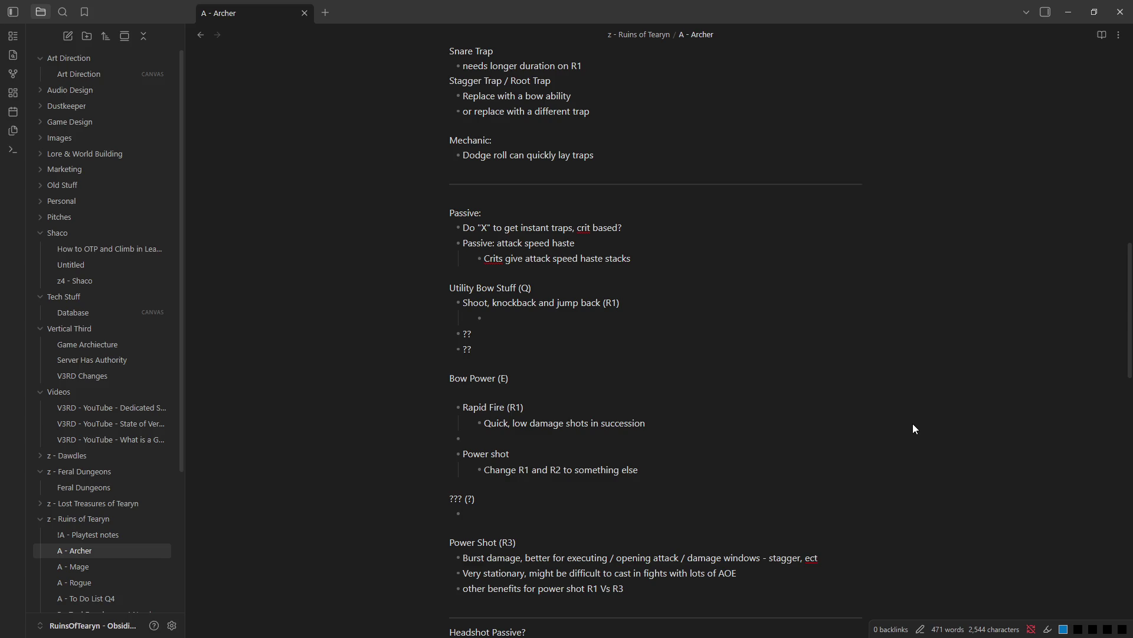
pyautogui.write('???')
pyautogui.press('Return')
pyautogui.press('Tab')
pyautogui.write('???')
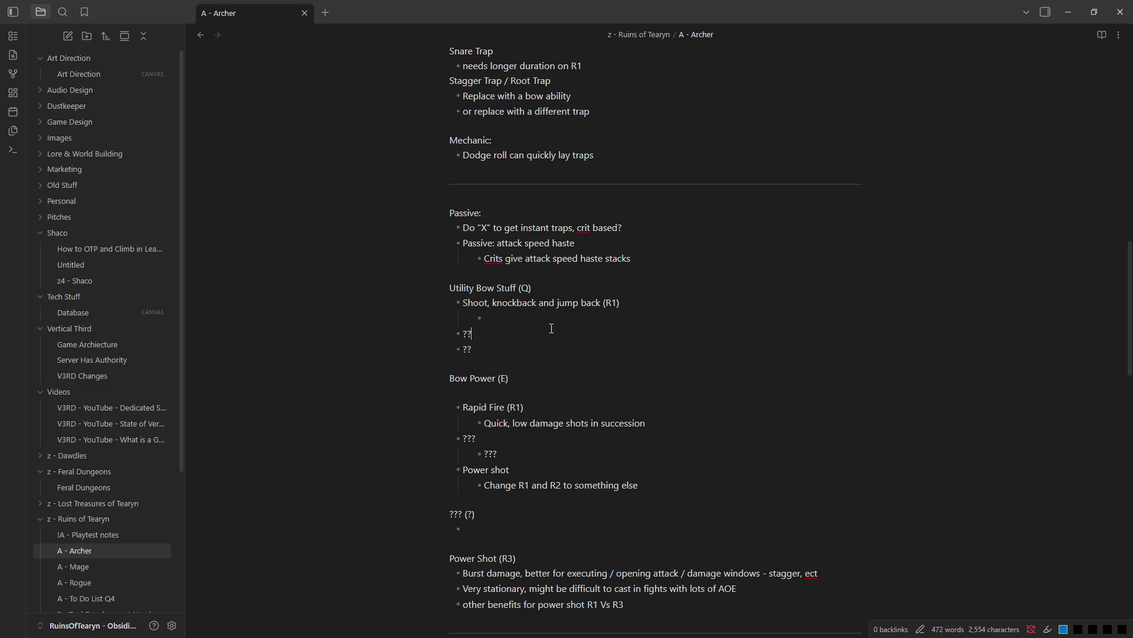
pyautogui.click(551, 329)
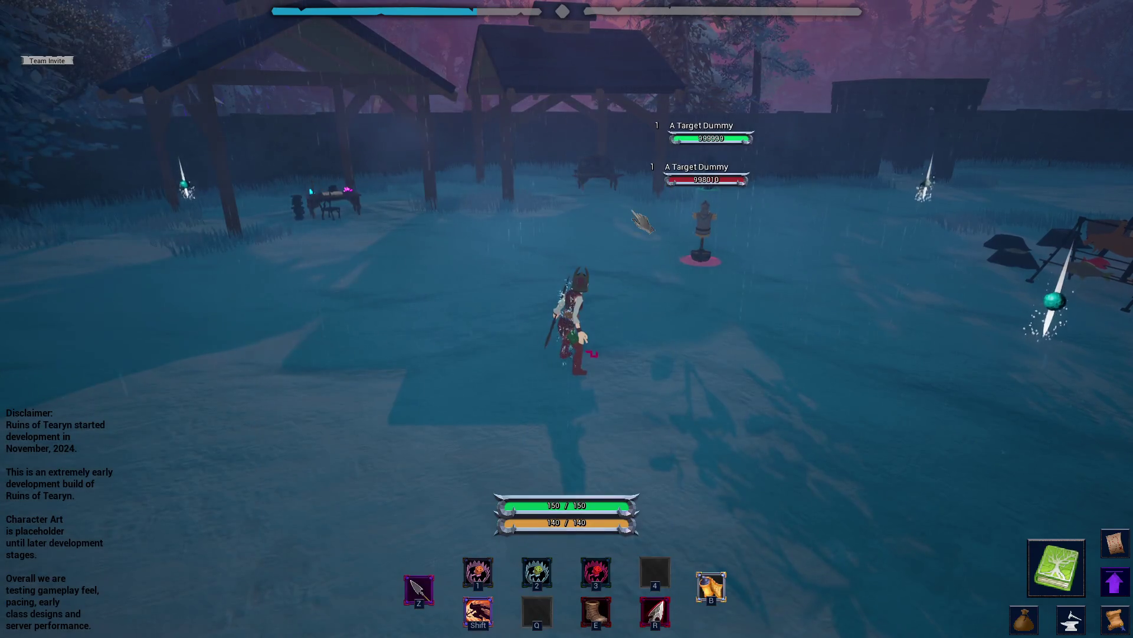
pyautogui.moveTo(790, 149); pyautogui.dragTo(643, 226)
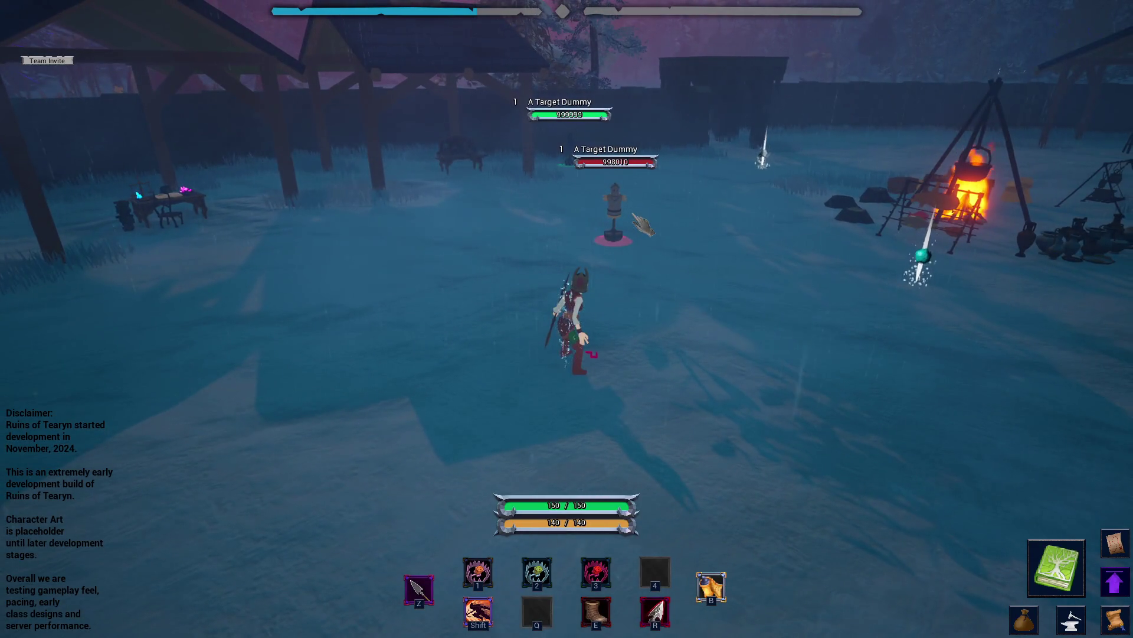
pyautogui.write('/who')
# - Send the /who command, then run the Archer toward the campfire and strafe across the grounds
pyautogui.press('Return')
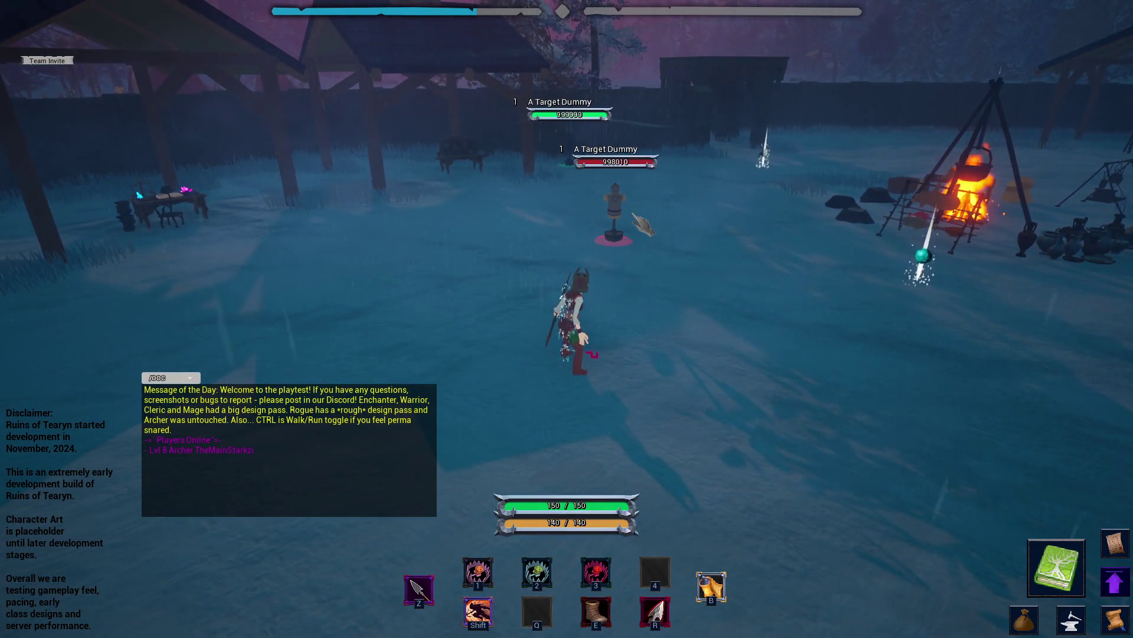
pyautogui.press('w')
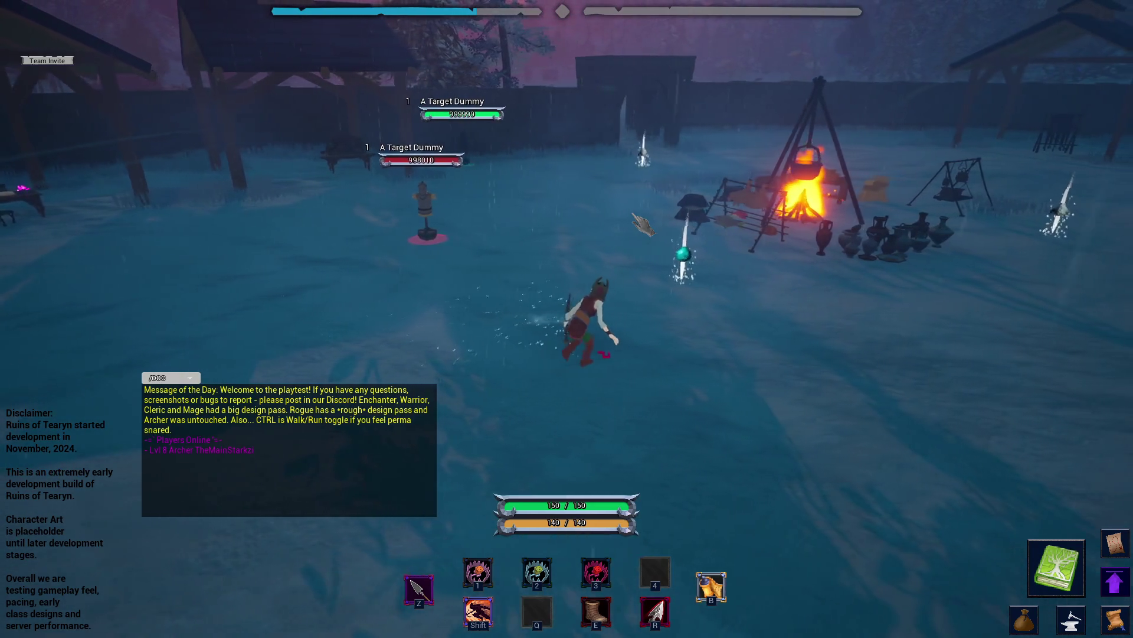
pyautogui.press('d')
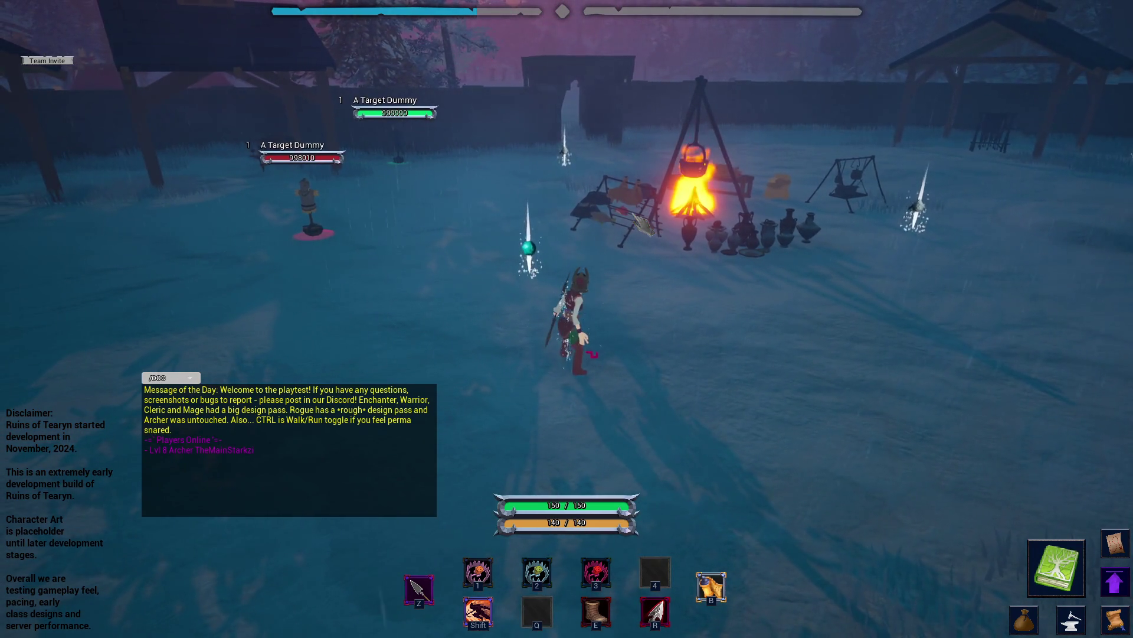
pyautogui.press('a')
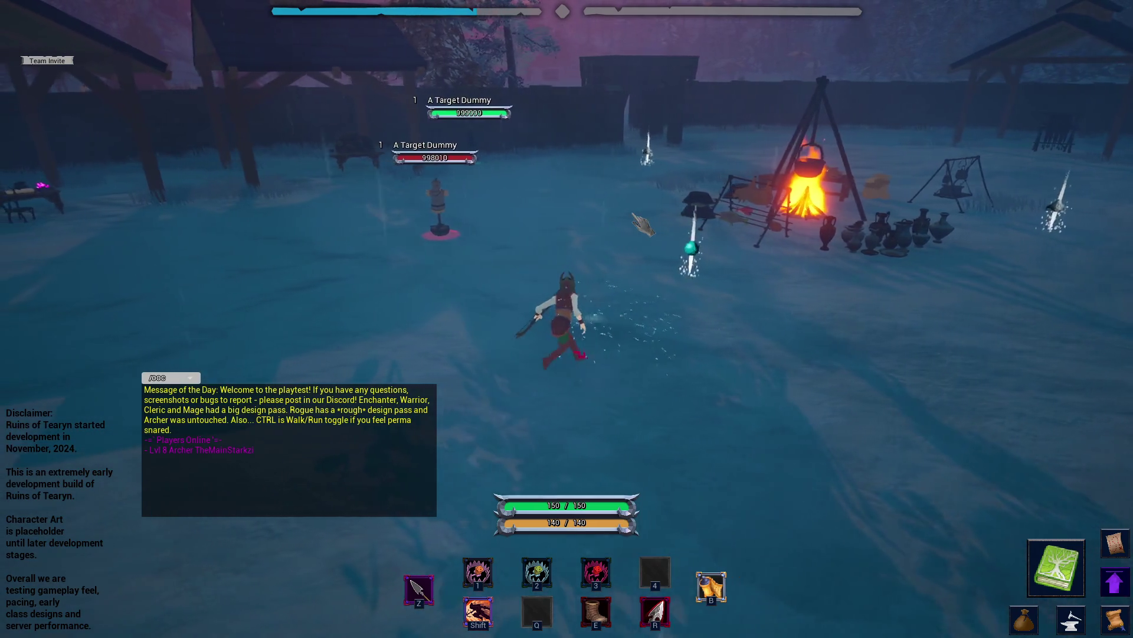
pyautogui.press('a')
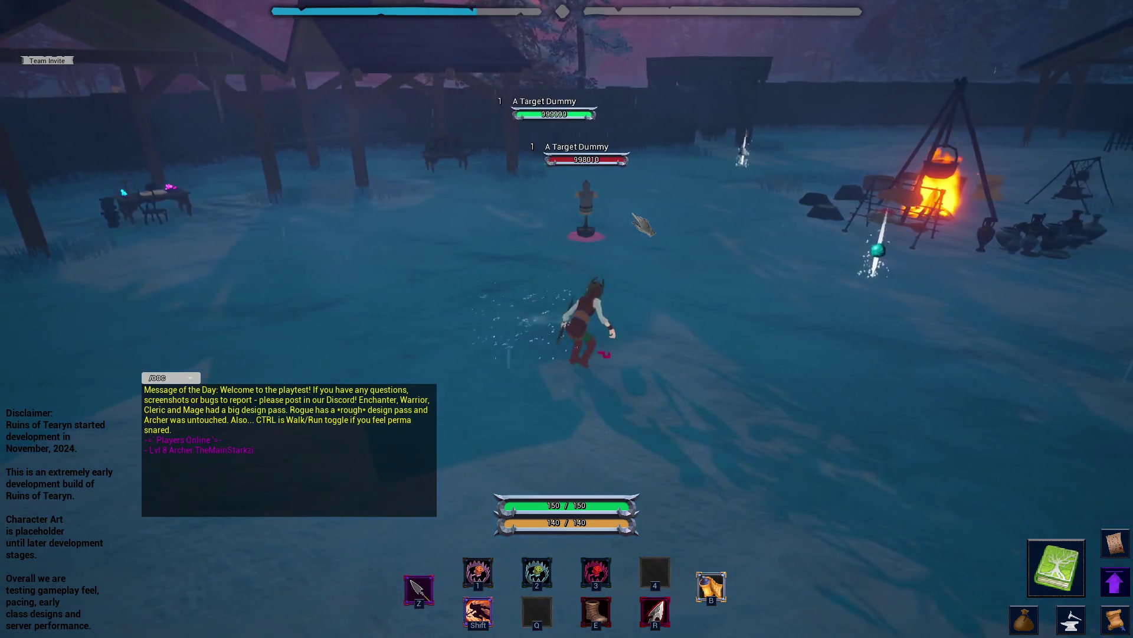
pyautogui.press('d')
pyautogui.press('a')
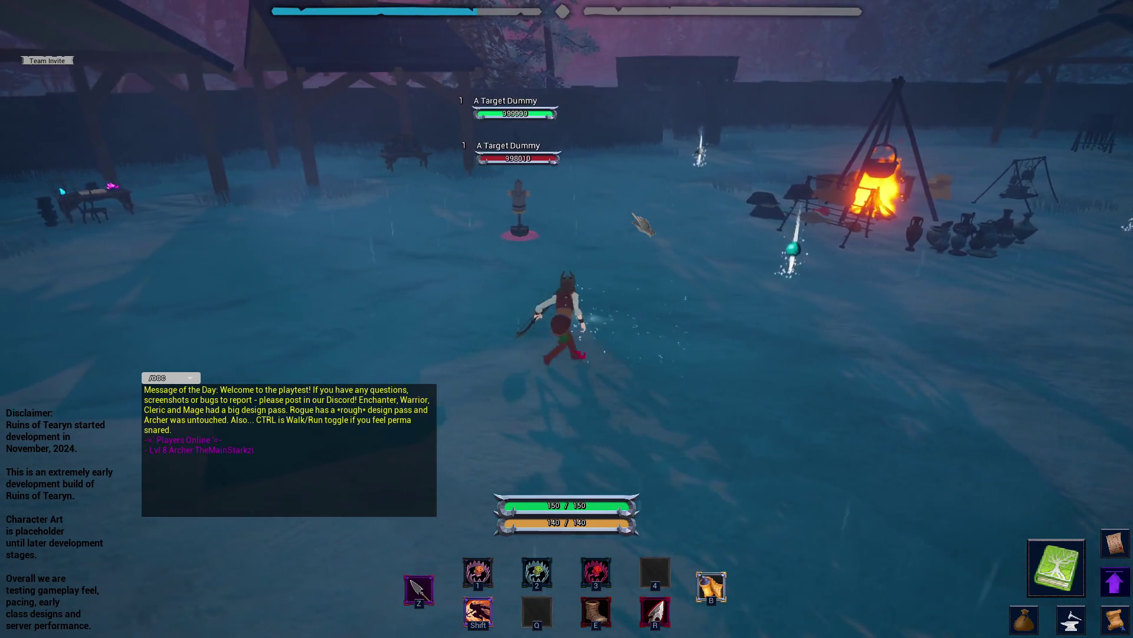
pyautogui.press('d')
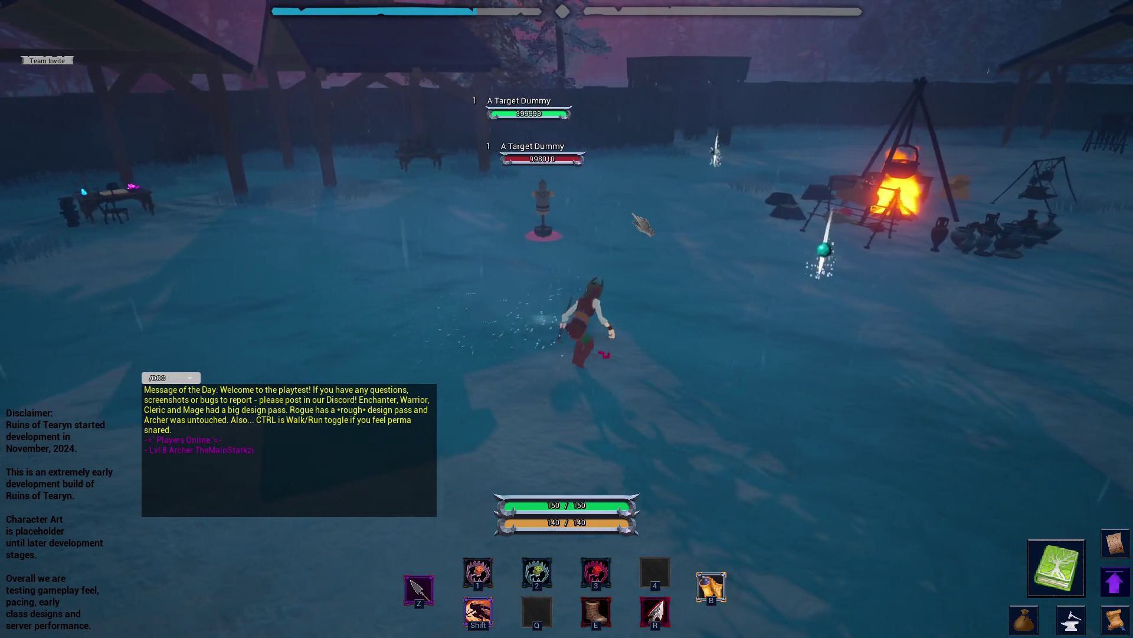
# - Run laps between the tents, brazier and target dummies, then stop near Nogard
pyautogui.press('a')
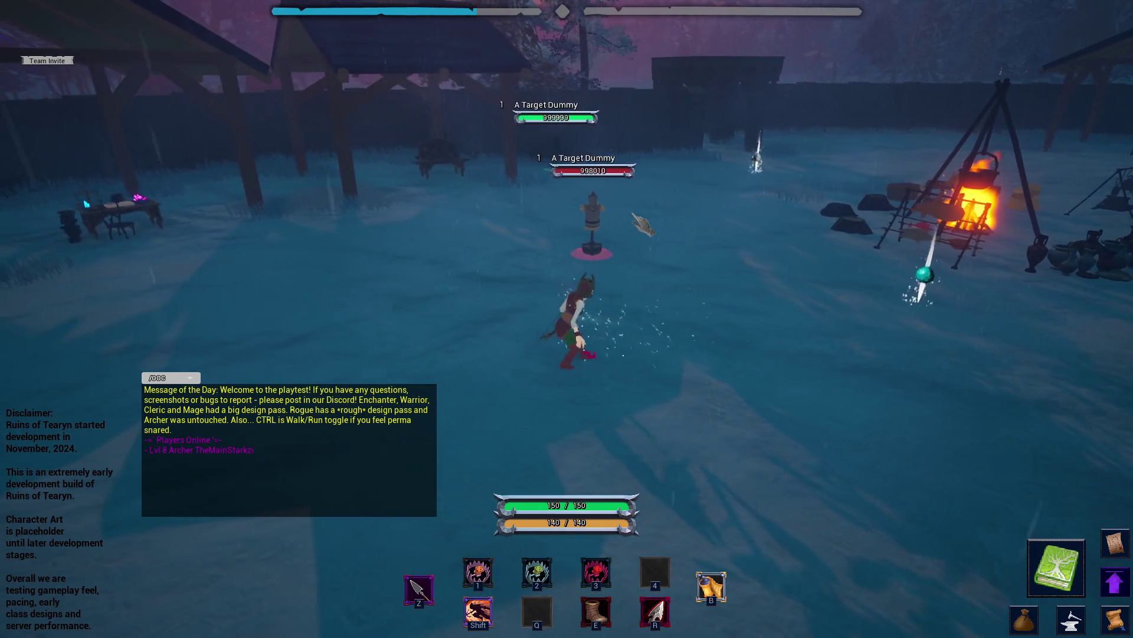
pyautogui.press('d')
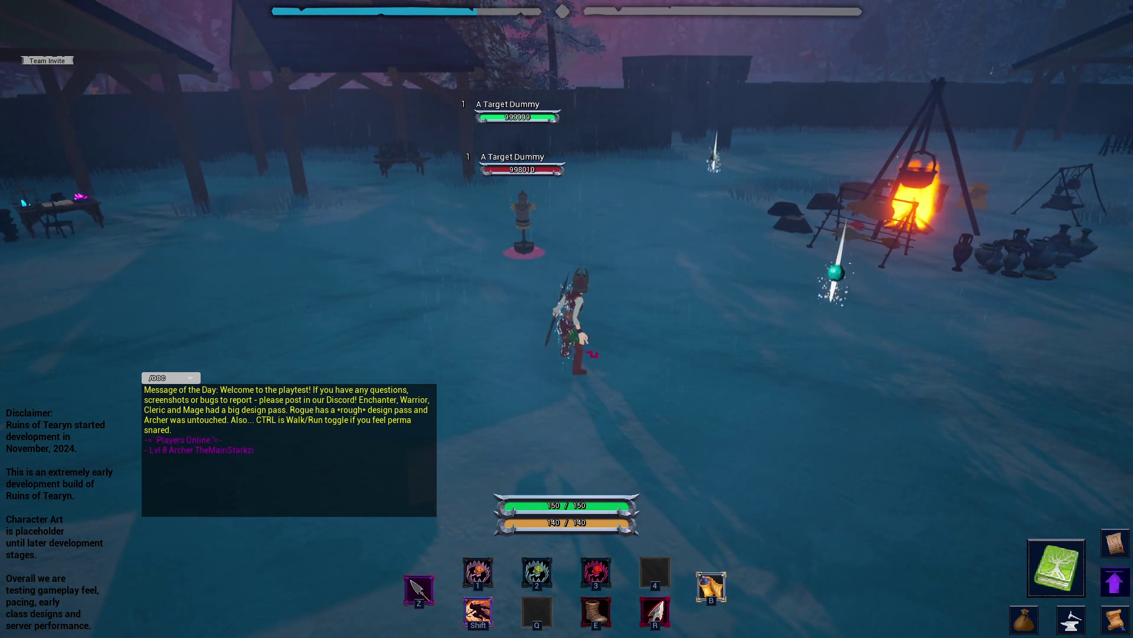
pyautogui.press('d')
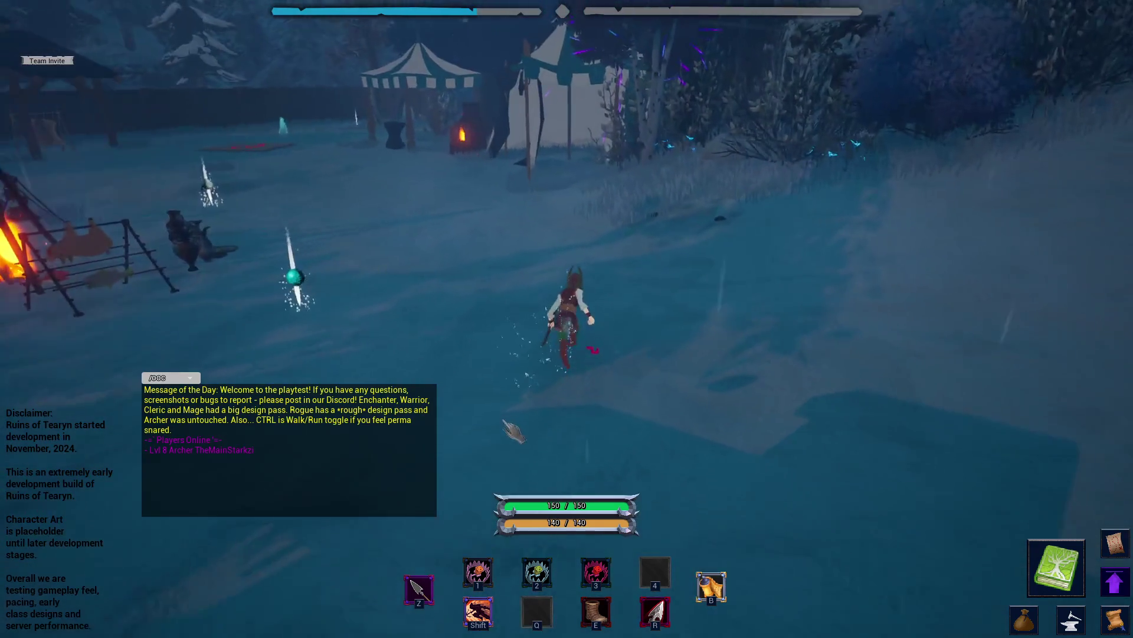
pyautogui.press('a')
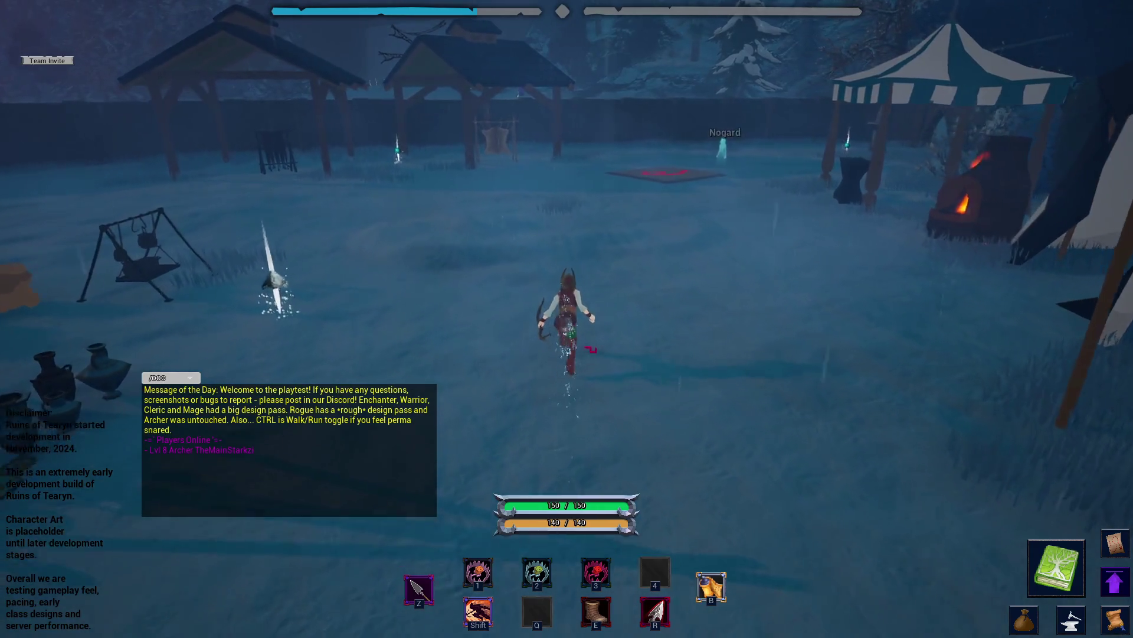
pyautogui.press('d')
pyautogui.press('a')
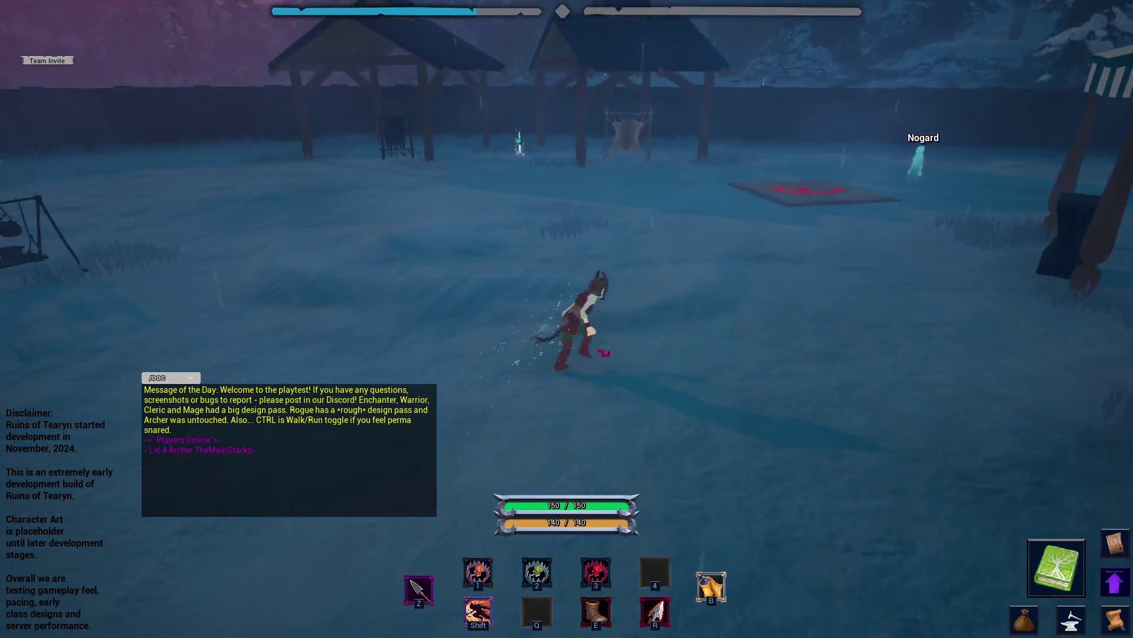
pyautogui.press('d')
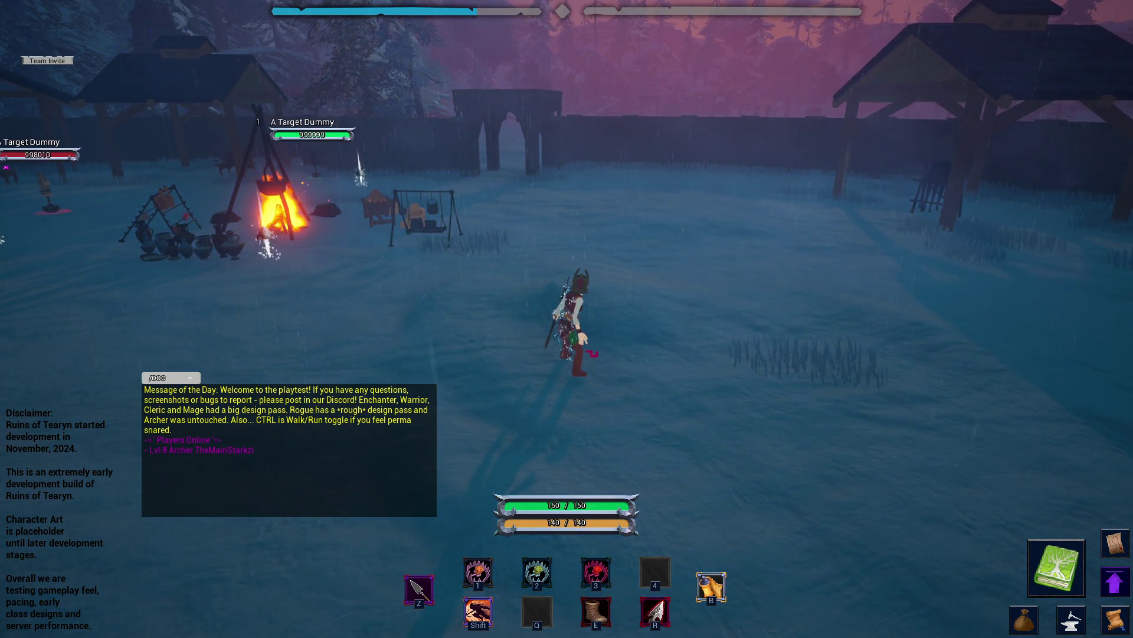
pyautogui.moveTo(482, 293); pyautogui.dragTo(481, 299)
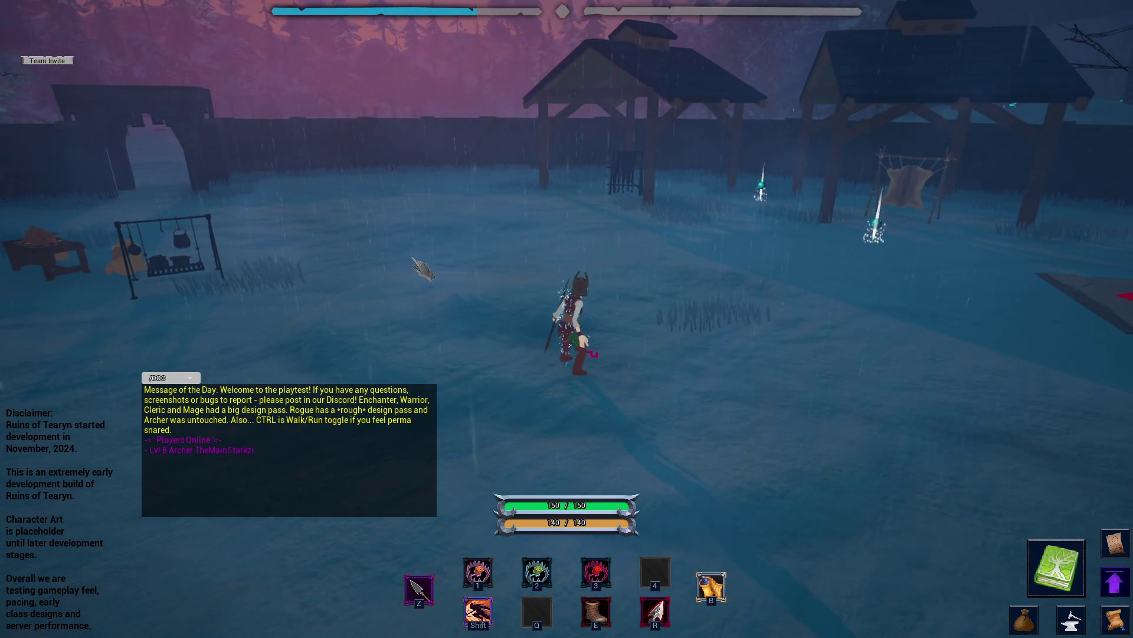
# - Review the Archer's gear in the inventory, then start circling the campfire past the cooking rack
pyautogui.press('i')
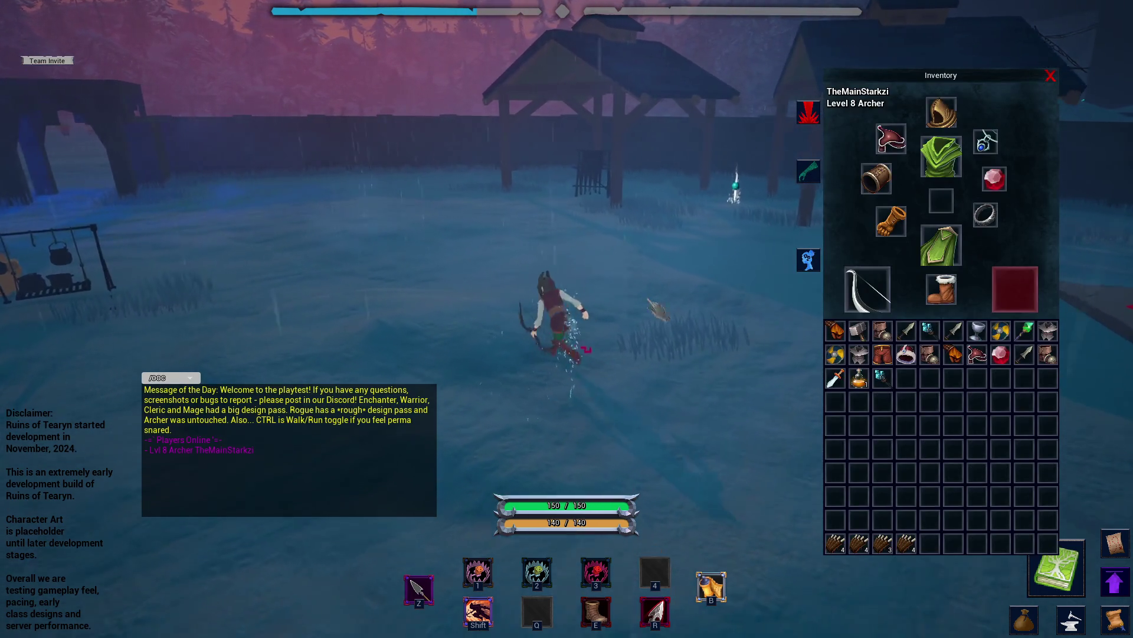
pyautogui.press('a')
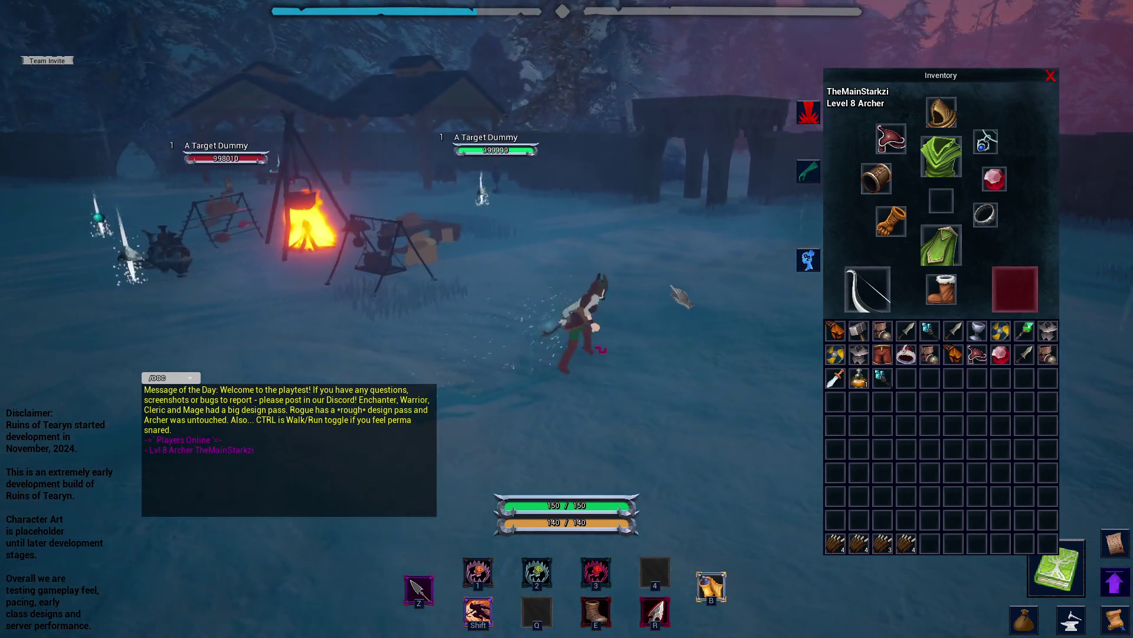
pyautogui.press('i')
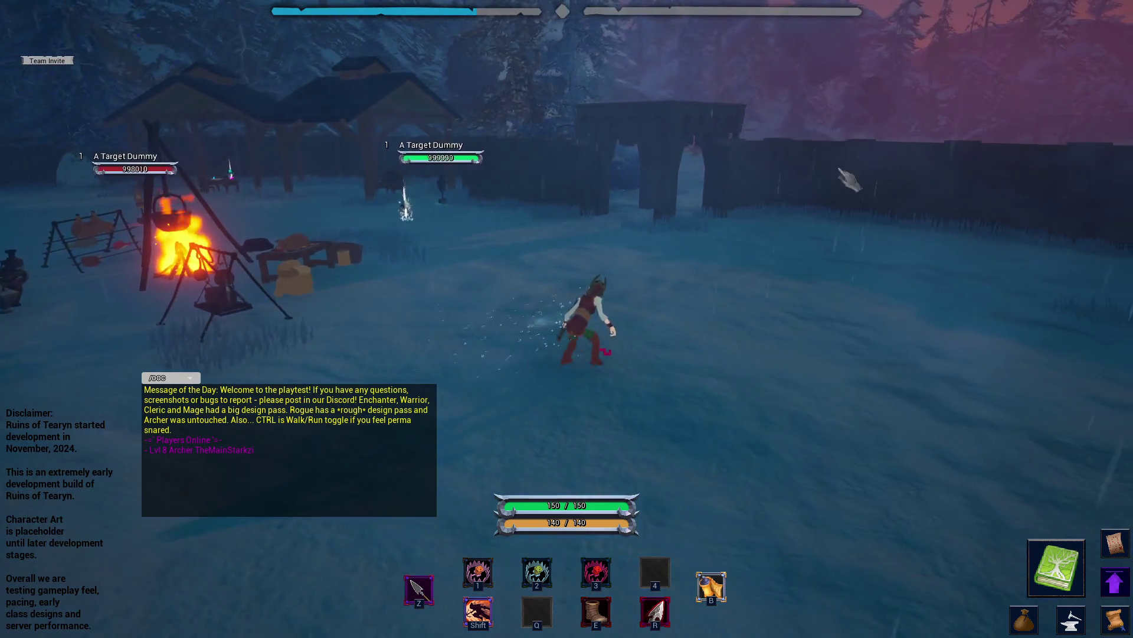
pyautogui.press('a')
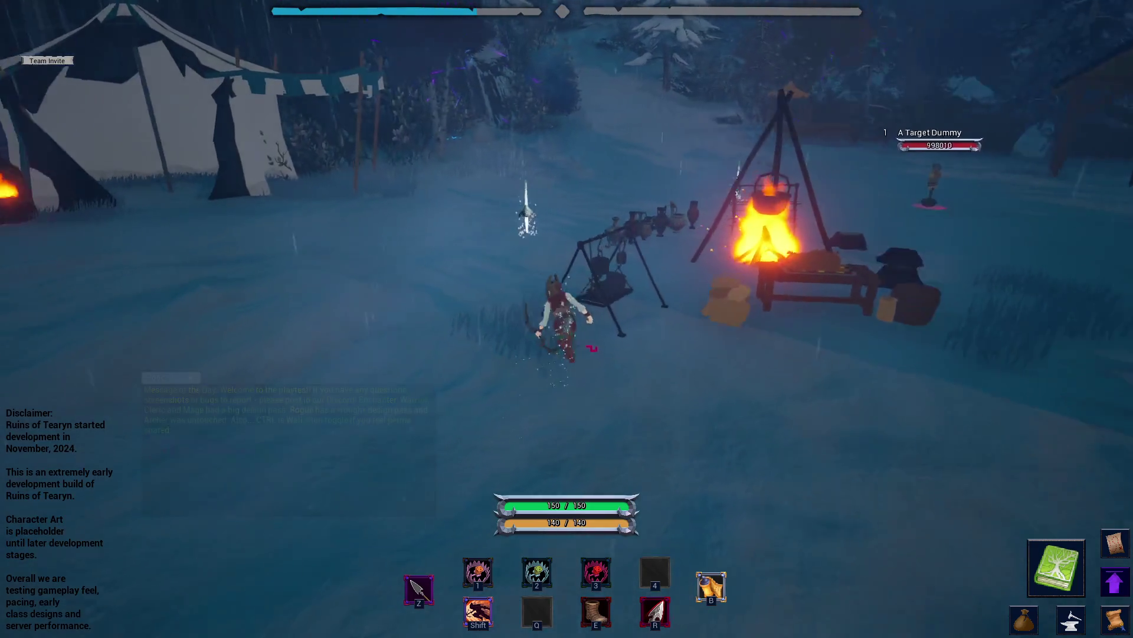
pyautogui.press('a')
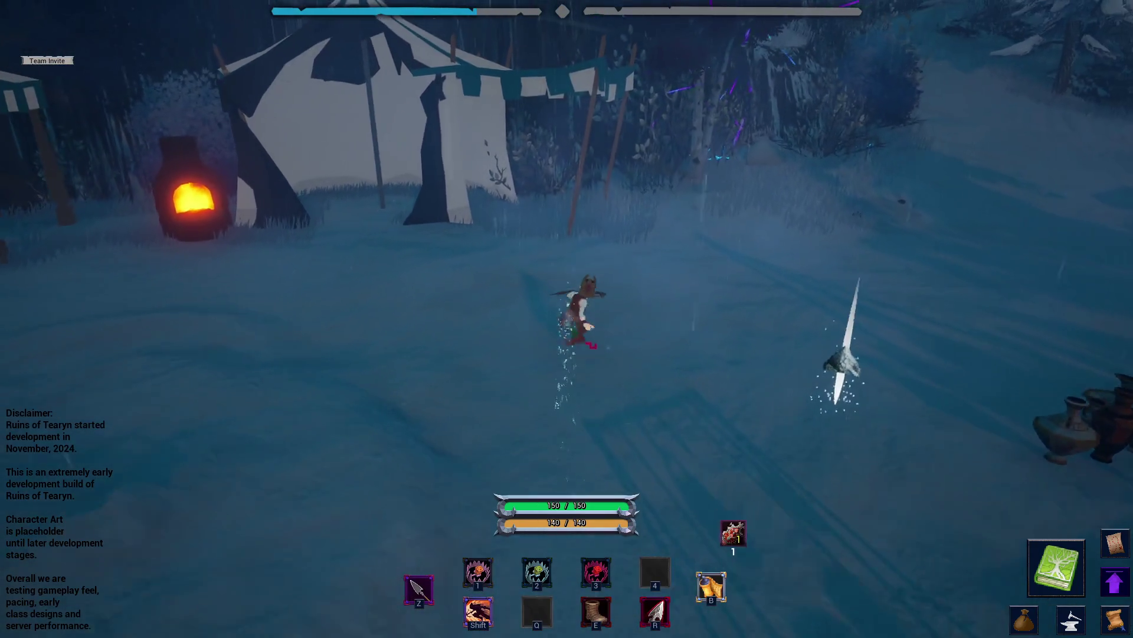
pyautogui.press('a')
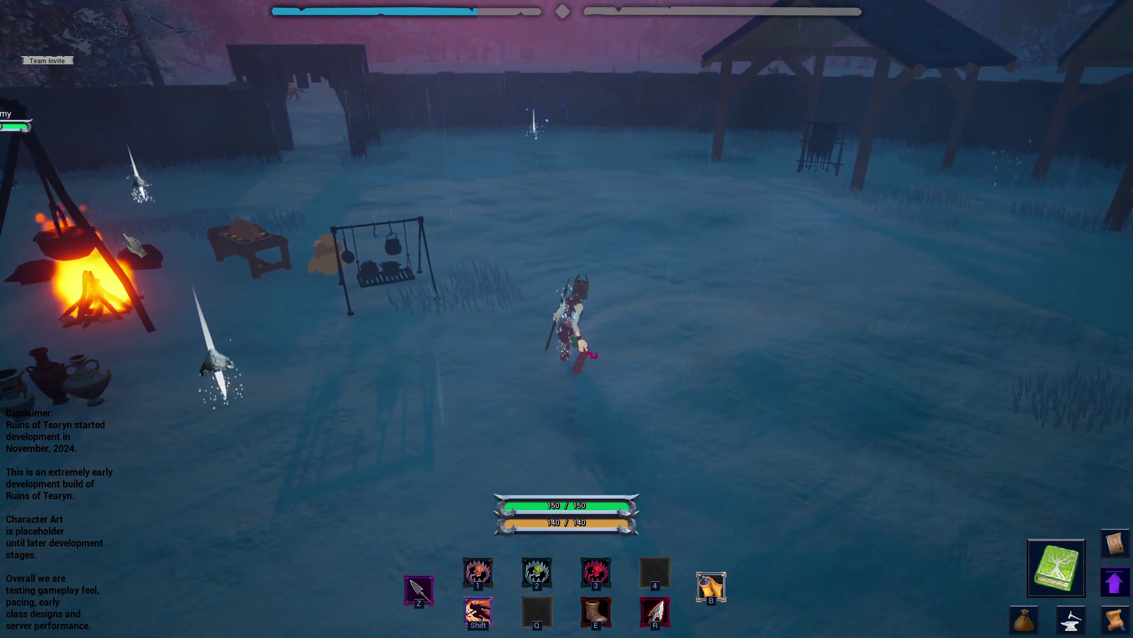
pyautogui.press('a')
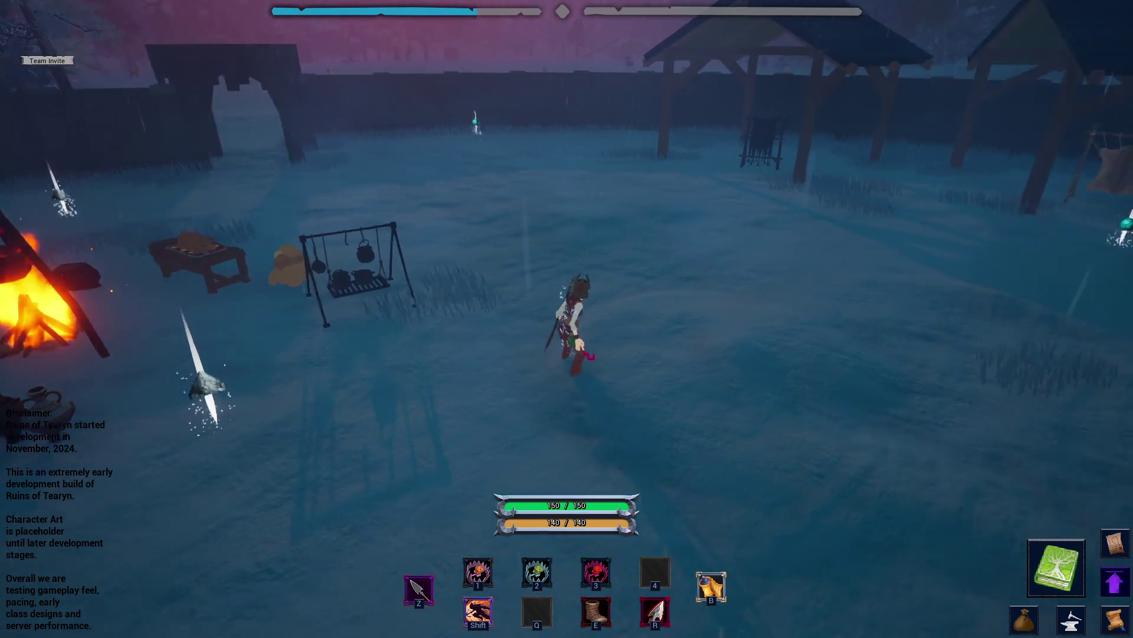
# - Run past the target dummies toward the tents and use an Archer skill with Shift mid-run
pyautogui.press('a')
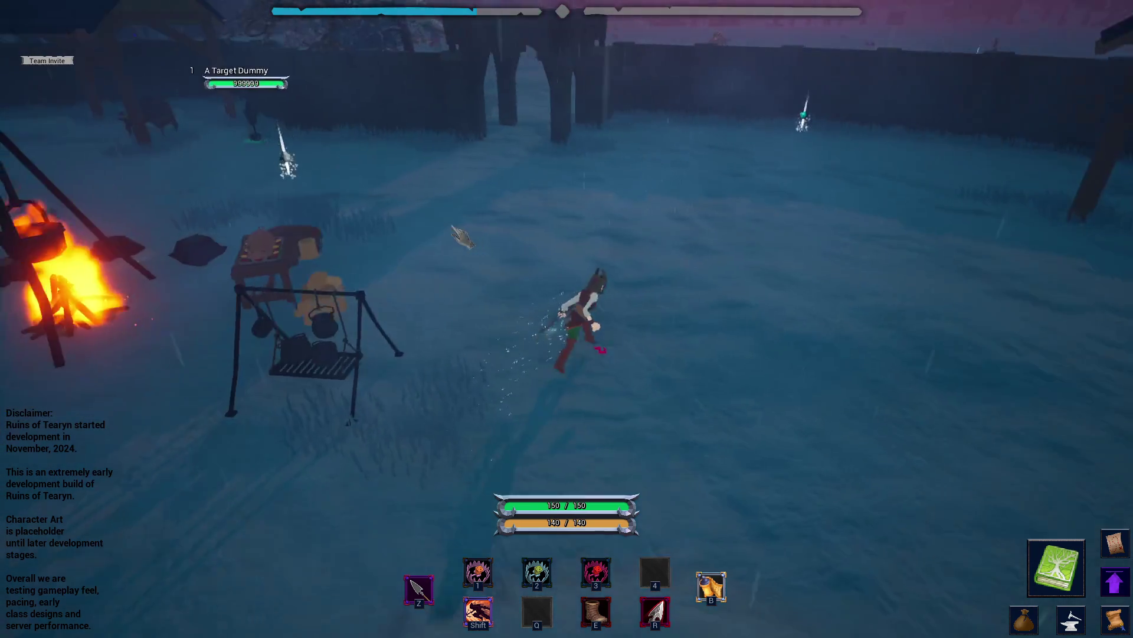
pyautogui.press('a')
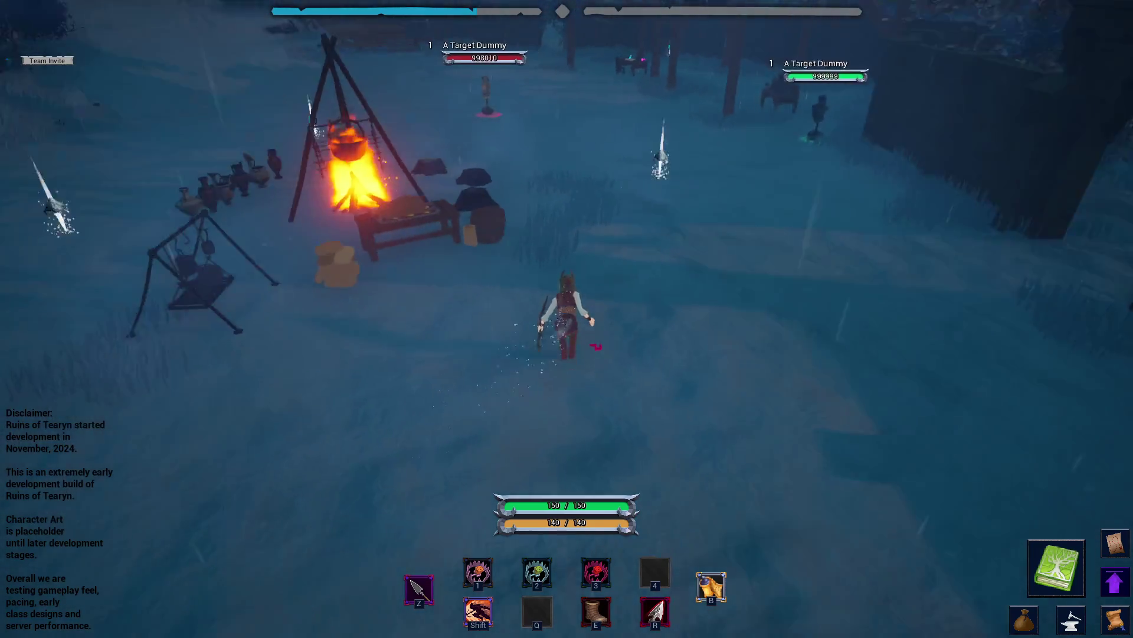
pyautogui.press('w')
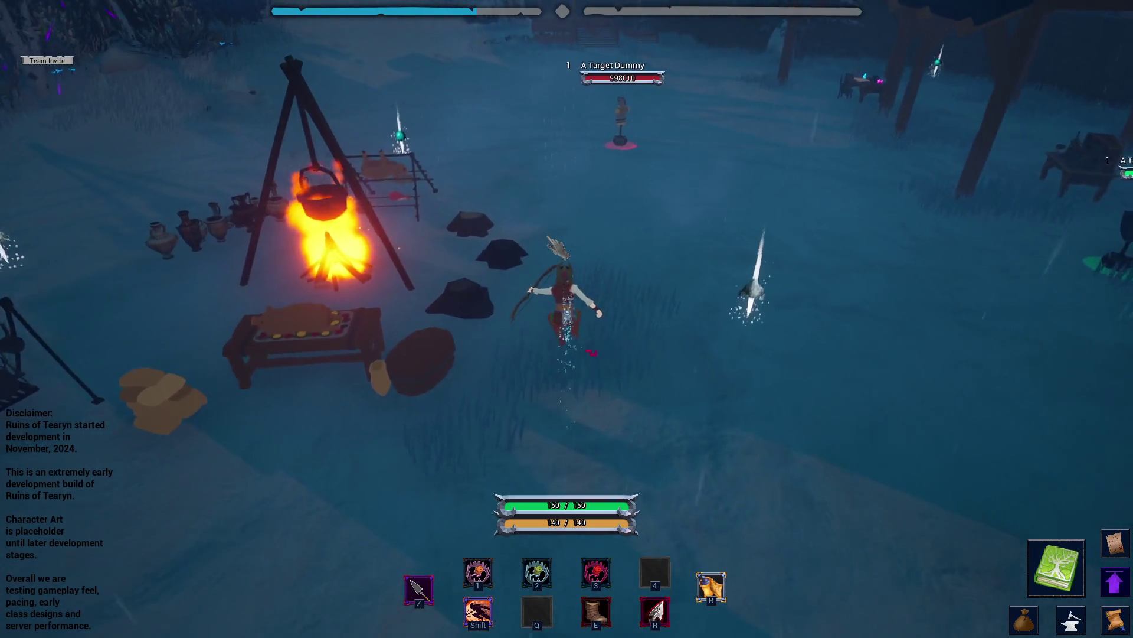
pyautogui.press('a')
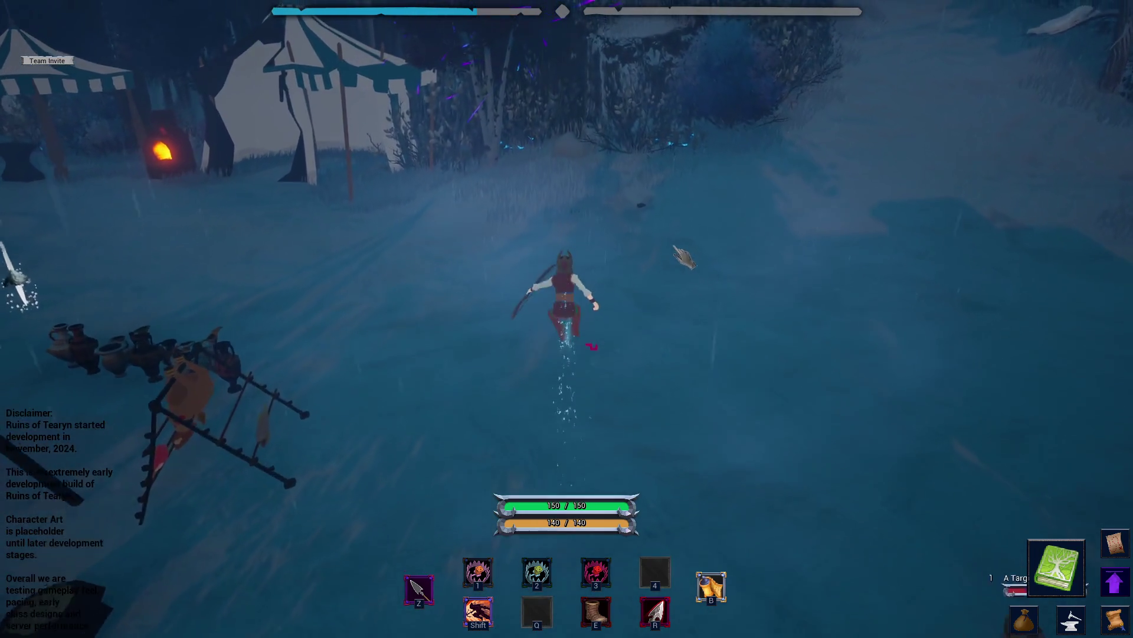
pyautogui.press('a')
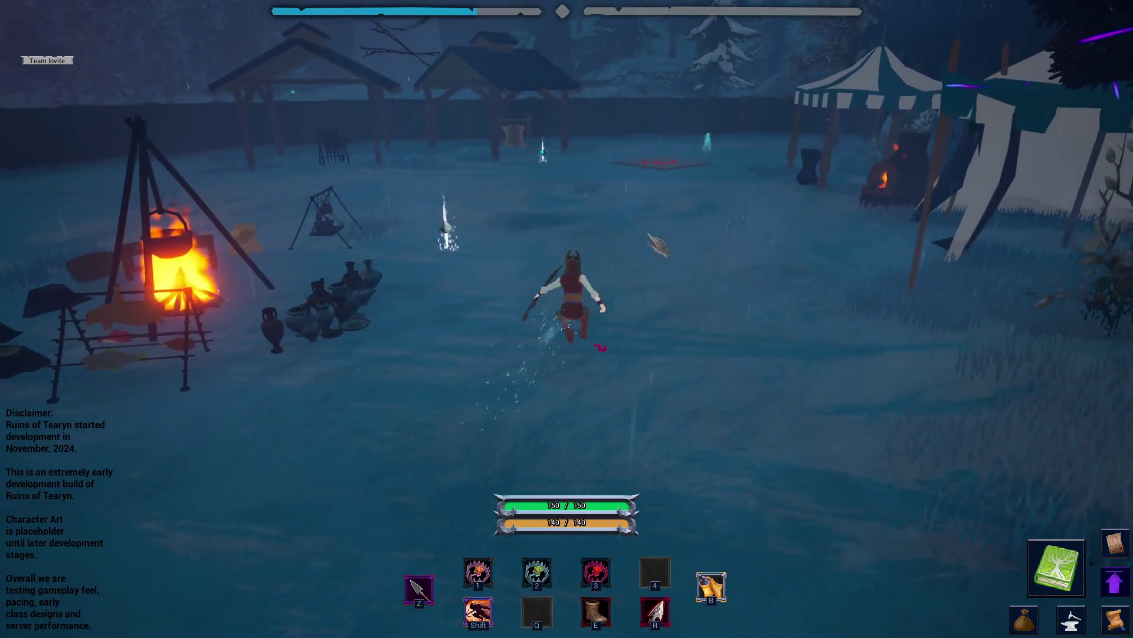
pyautogui.press('shift')
pyautogui.press('a')
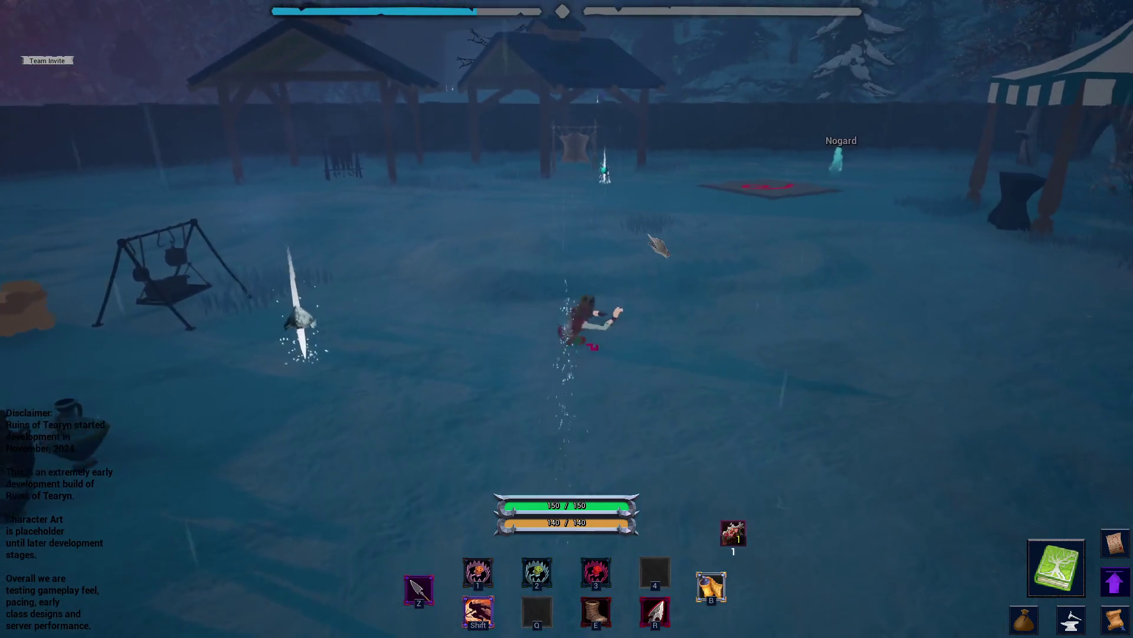
pyautogui.press('w')
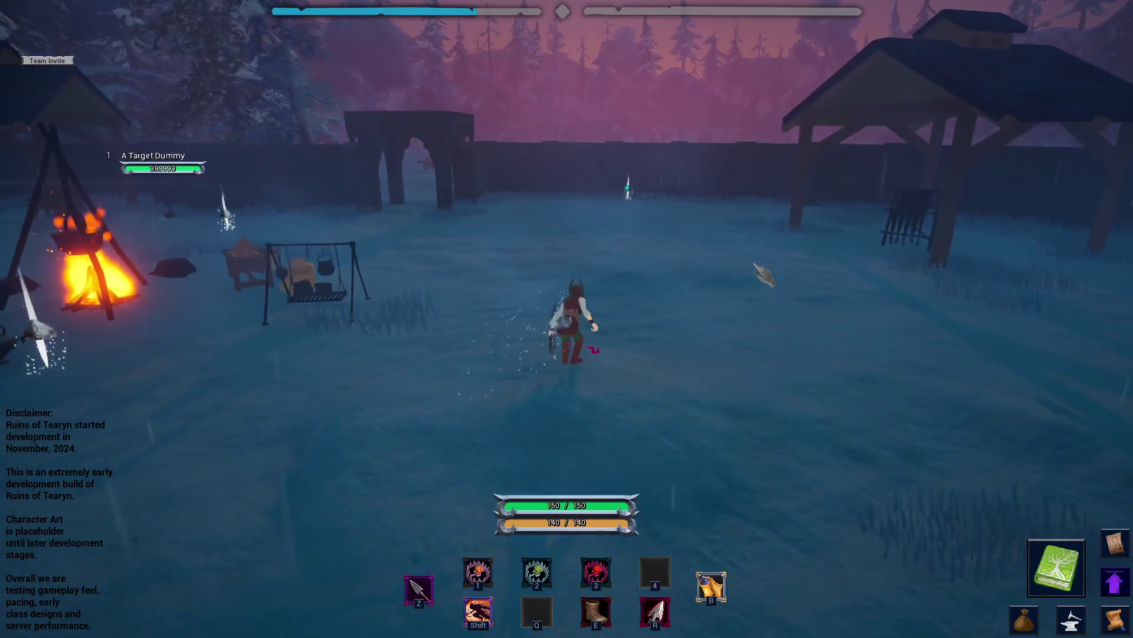